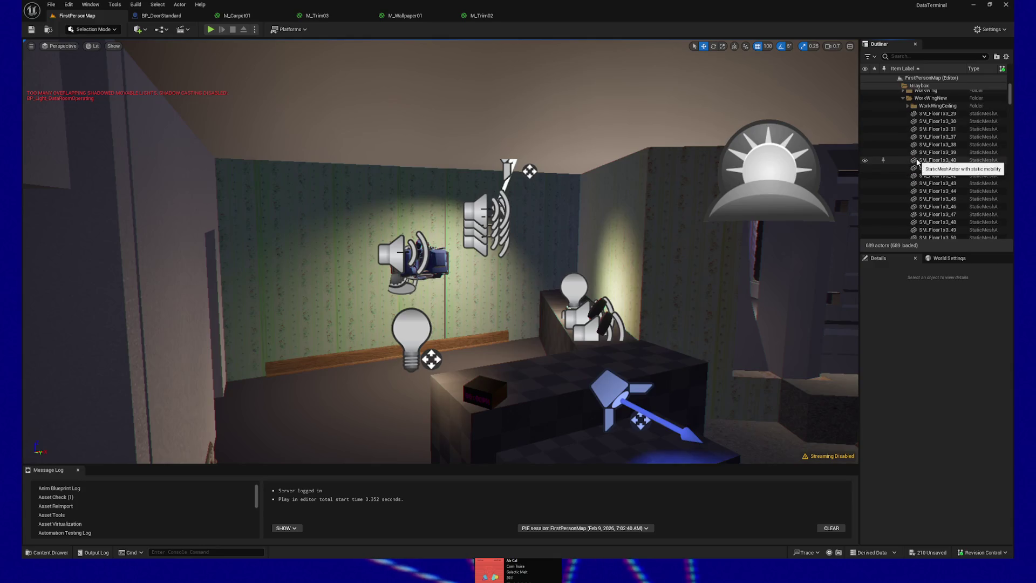
Step: Collapse the WorkWingNew folder in the Outliner and move the view into the room
click(908, 108)
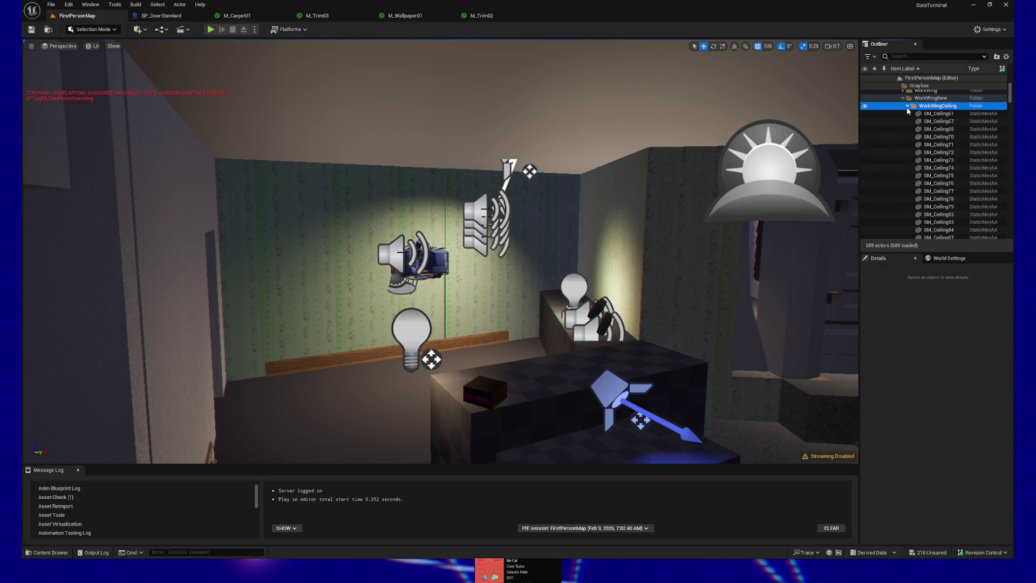
click(903, 99)
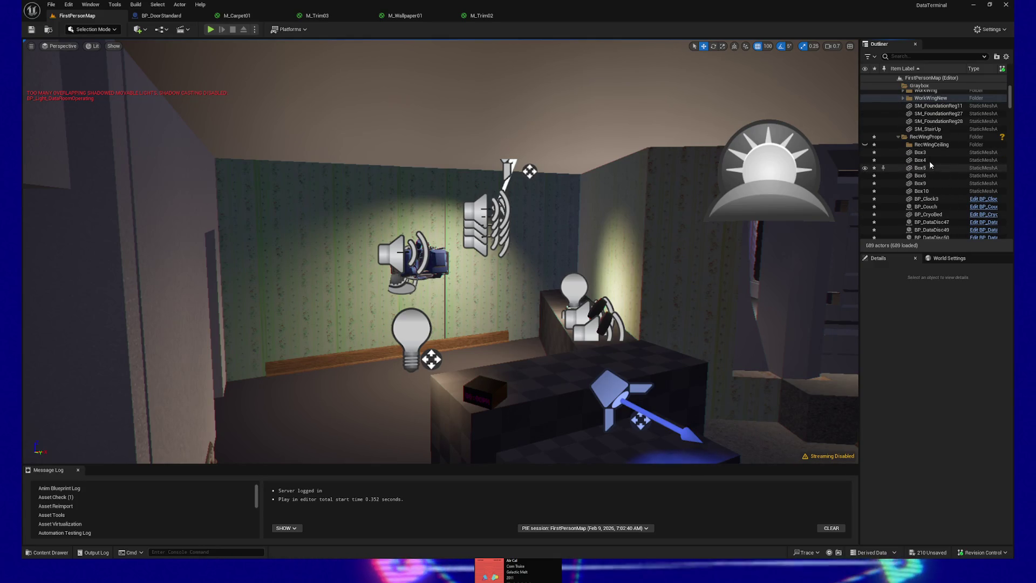
drag(597, 190, 637, 190)
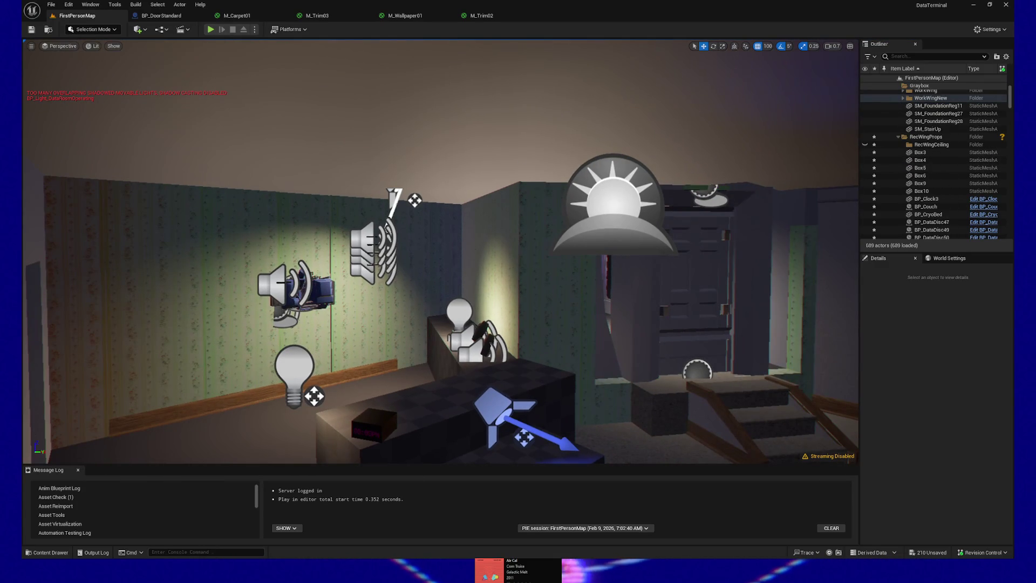
Step: Select the first six ceiling tiles, including SM_FloorReg126, 122, 127 and 129
click(468, 184)
ctrl+click(467, 194)
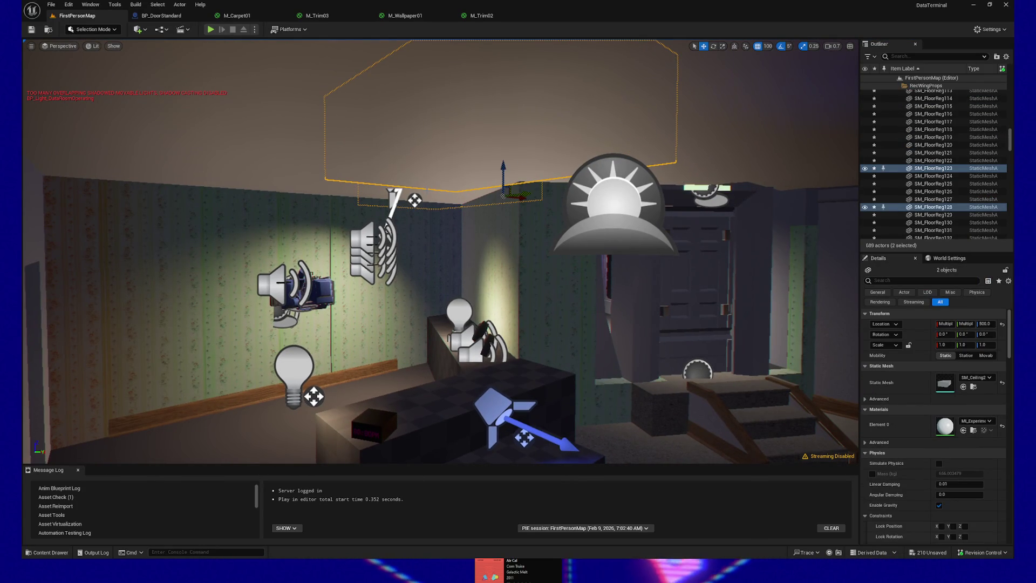
ctrl+click(355, 186)
ctrl+click(343, 120)
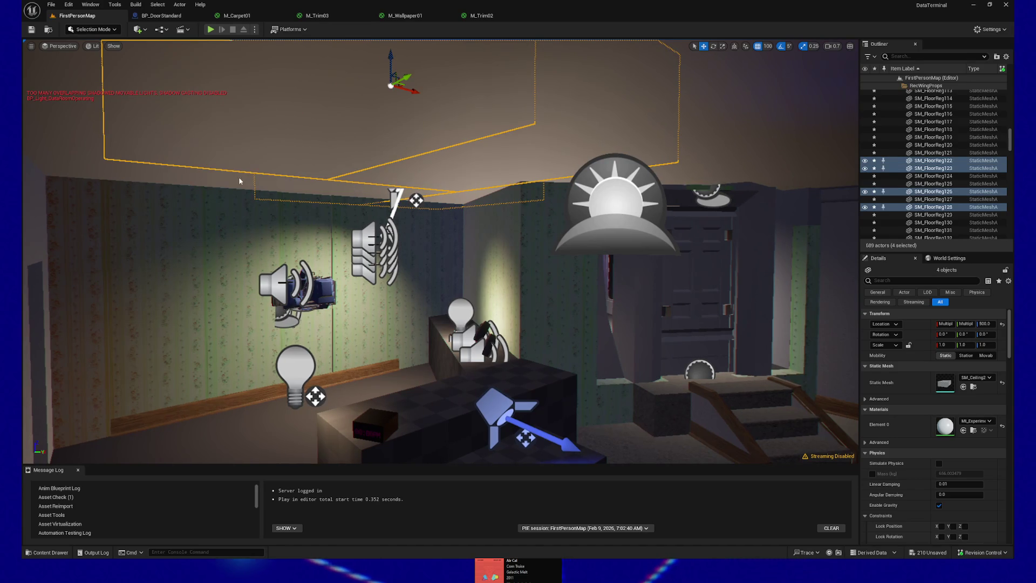
ctrl+click(81, 167)
ctrl+click(80, 119)
scroll(26, 192, up, 2)
scroll(165, 139, up, 2)
Step: Add SM_FloorReg116, 121 and 118, bringing the selection to nine ceiling tiles
ctrl+click(199, 162)
scroll(220, 186, up, 3)
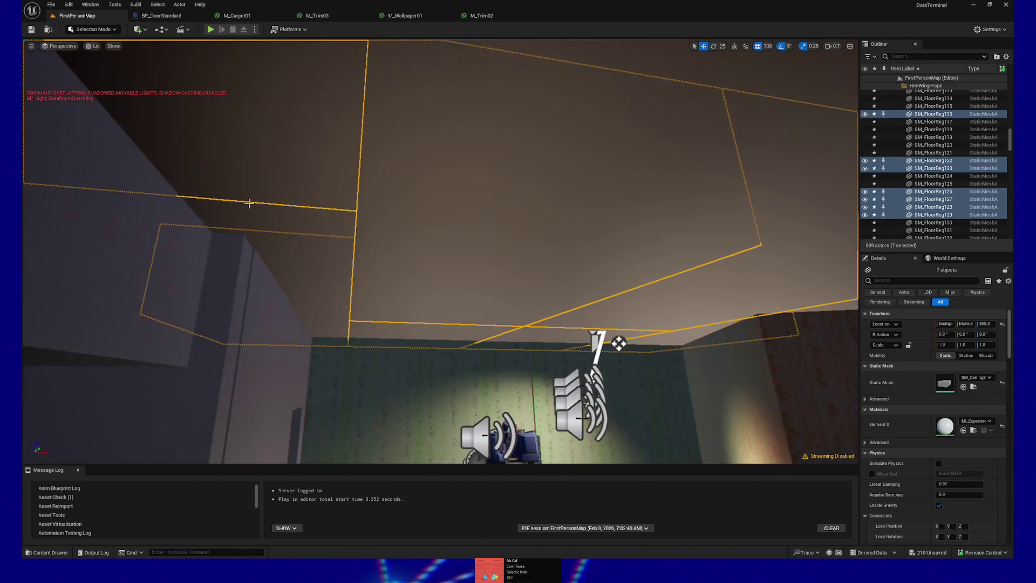
ctrl+click(248, 201)
scroll(241, 229, up, 5)
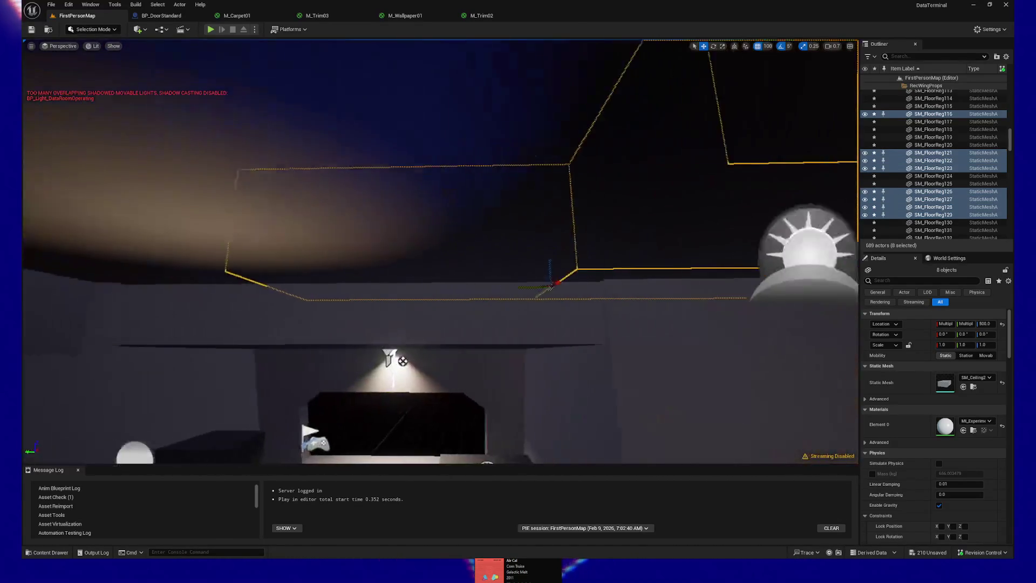
scroll(465, 157, up, 2)
ctrl+click(467, 162)
scroll(477, 197, up, 5)
scroll(383, 198, down, 10)
Step: Add the upper-left ceiling tiles and SM_FloorReg131, undoing one accidental selection change
ctrl+click(416, 169)
ctrl+click(442, 111)
ctrl+click(497, 69)
ctrl+click(535, 76)
ctrl+click(600, 86)
click(605, 63)
scroll(611, 88, down, 5)
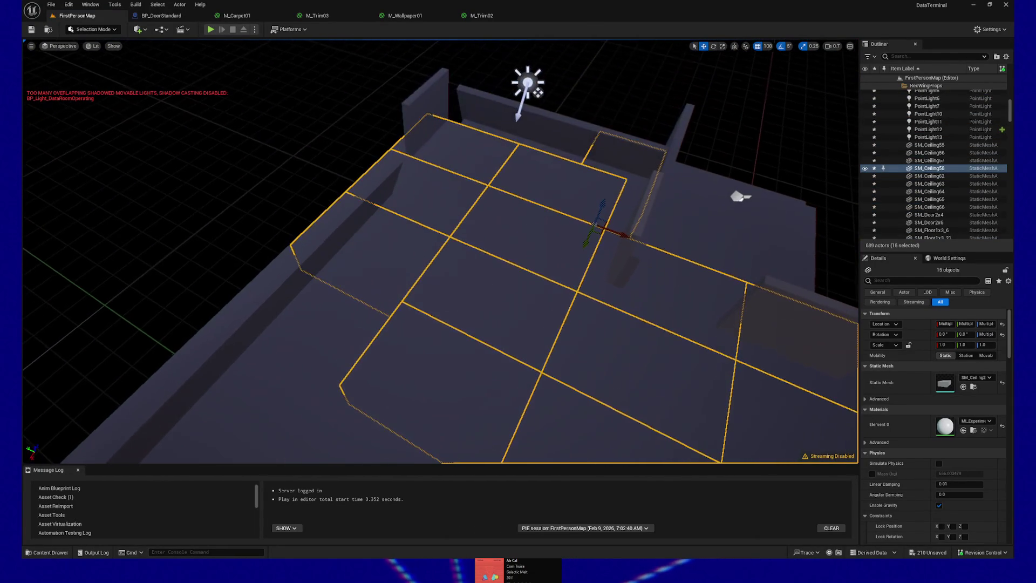
key(ctrl+z)
Step: Add SM_Ceiling57, SM_Ceiling65 and floor tiles including SM_FloorReg26 and SM_FloorReg27
drag(479, 127, 513, 121)
ctrl+click(517, 145)
ctrl+click(538, 218)
drag(549, 256, 504, 308)
ctrl+click(624, 360)
drag(619, 409, 616, 404)
ctrl+click(617, 404)
ctrl+click(484, 351)
ctrl+click(462, 220)
Step: Add more floor tiles, including SM_FloorReg120 and the upper-left and lower-left pieces
mouse_move(462, 219)
mouse_down()
mouse_move(464, 232)
mouse_move(469, 223)
mouse_move(398, 231)
mouse_up()
ctrl+click(473, 146)
scroll(473, 146, down, 2)
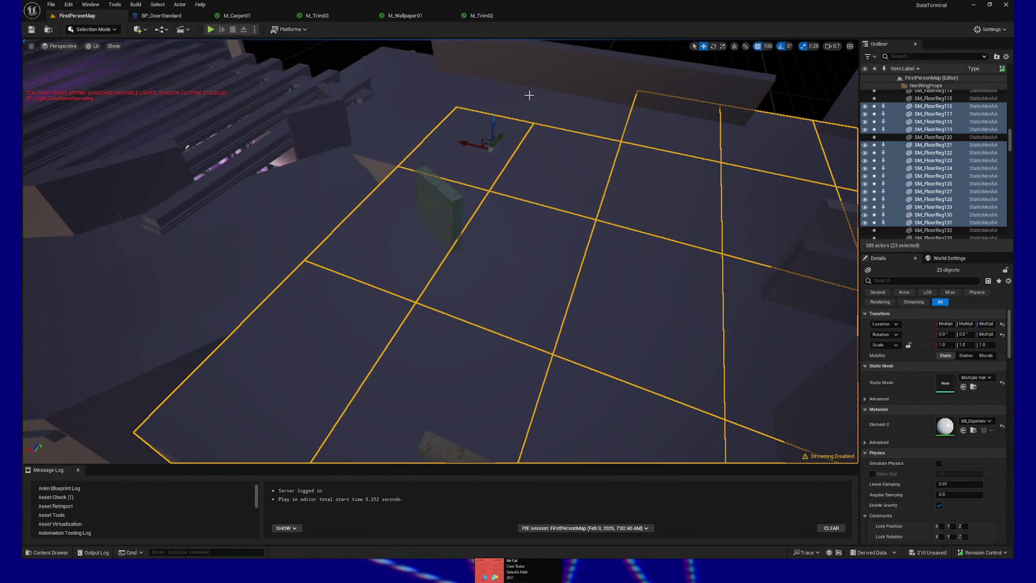
ctrl+click(594, 122)
ctrl+click(594, 123)
mouse_move(594, 123)
mouse_down()
mouse_move(561, 162)
mouse_move(571, 132)
mouse_up()
ctrl+click(451, 234)
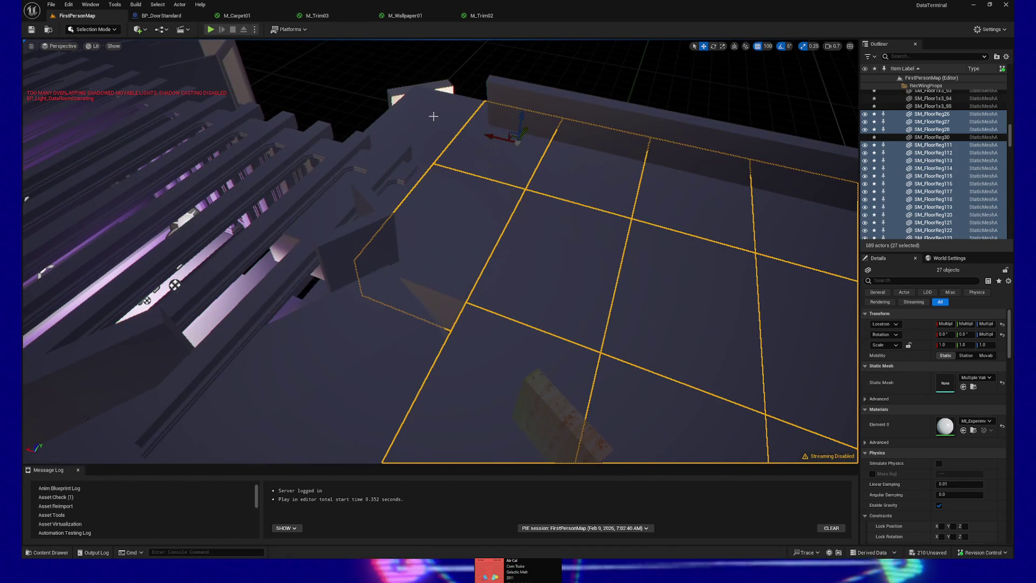
ctrl+click(423, 102)
ctrl+click(335, 202)
drag(396, 187, 396, 186)
Step: Add the front and right blocks plus SM_Ceiling62, 55 and 56 to reach 35 actors
drag(659, 400, 662, 400)
drag(342, 293, 342, 293)
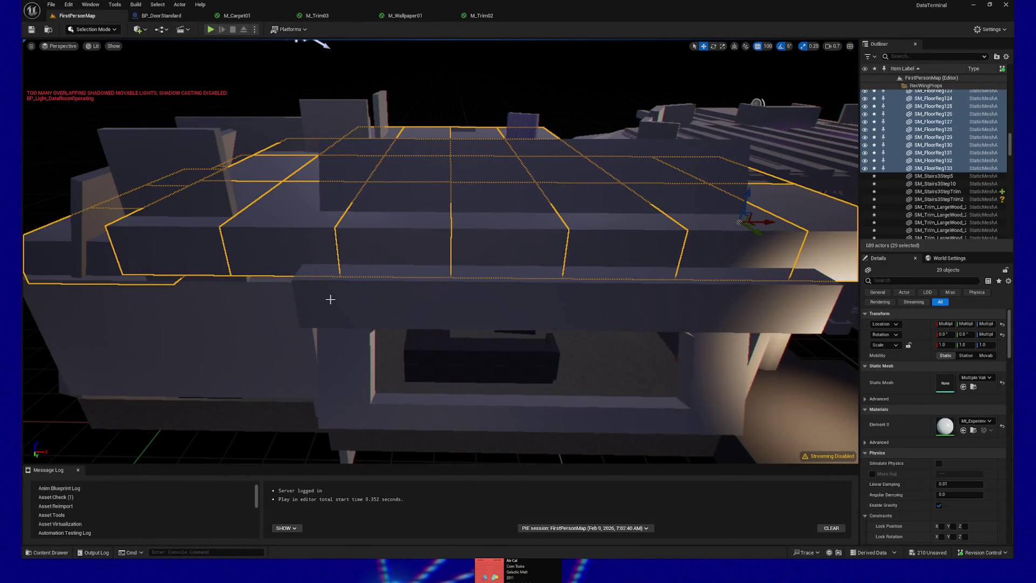
ctrl+click(398, 304)
ctrl+click(701, 308)
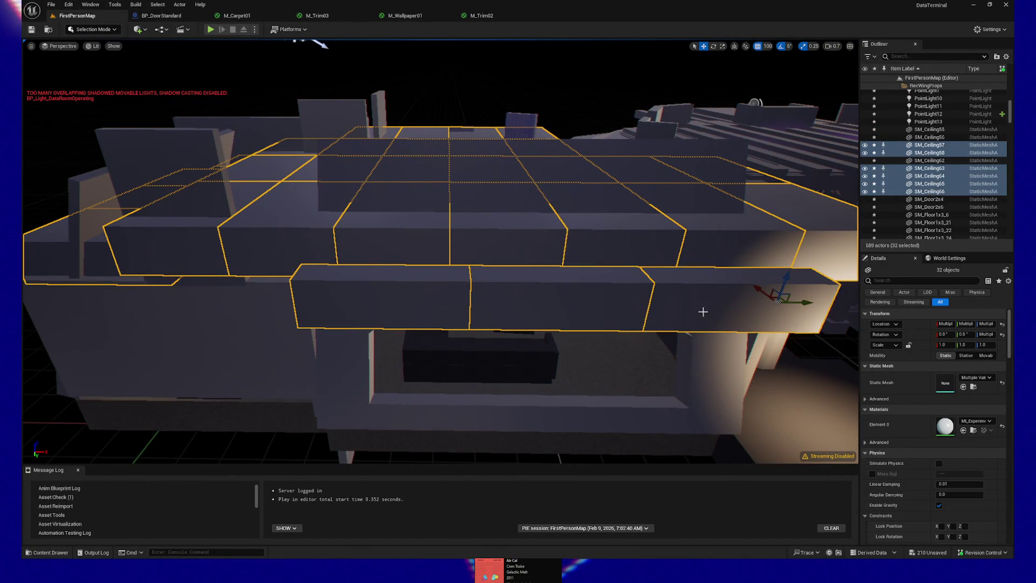
drag(342, 294, 342, 294)
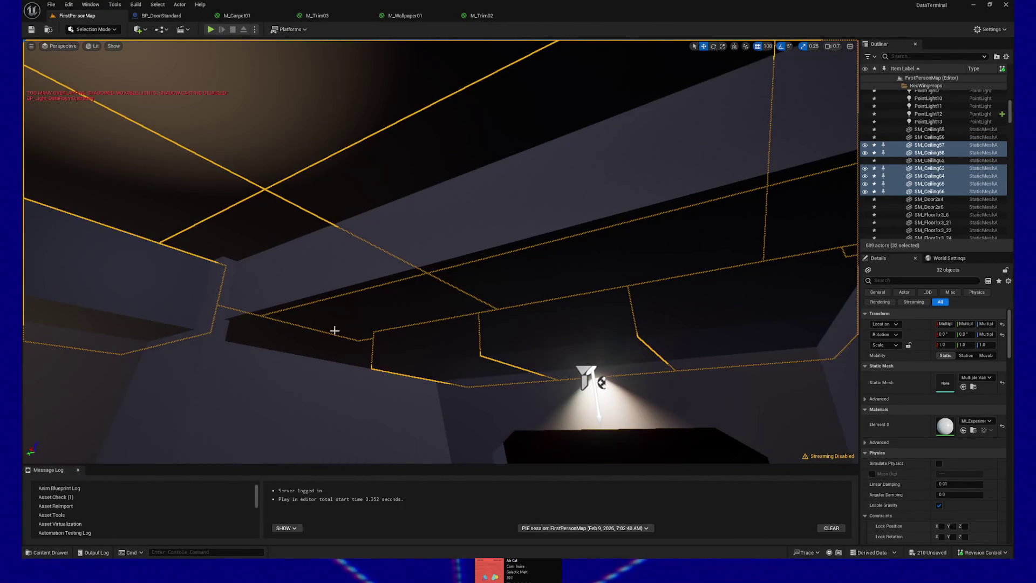
ctrl+click(283, 306)
ctrl+click(388, 264)
ctrl+click(685, 234)
drag(685, 234, 685, 233)
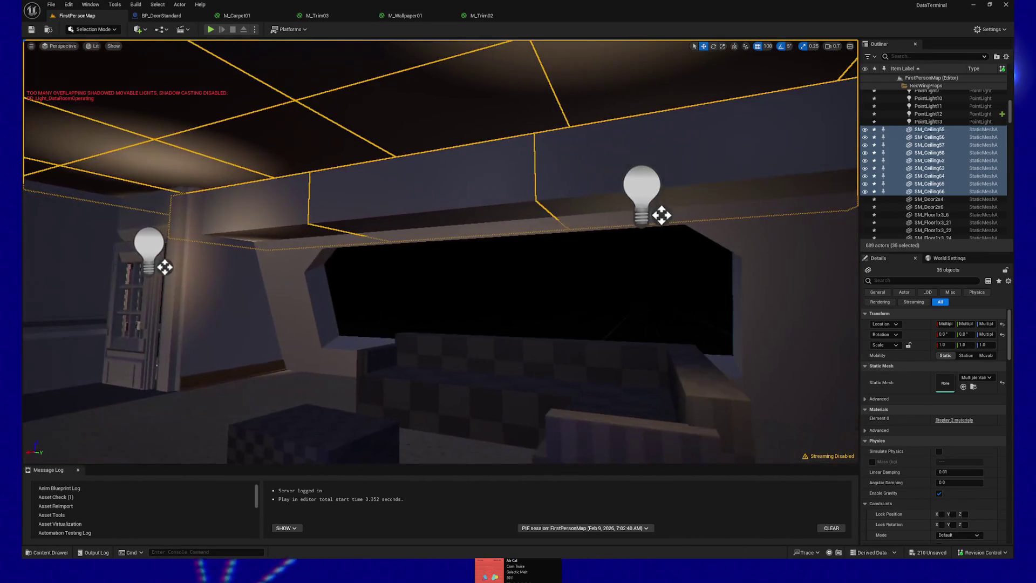
Step: Move the 35 selected tiles into a RecWingCeiling folder
right_click(953, 141)
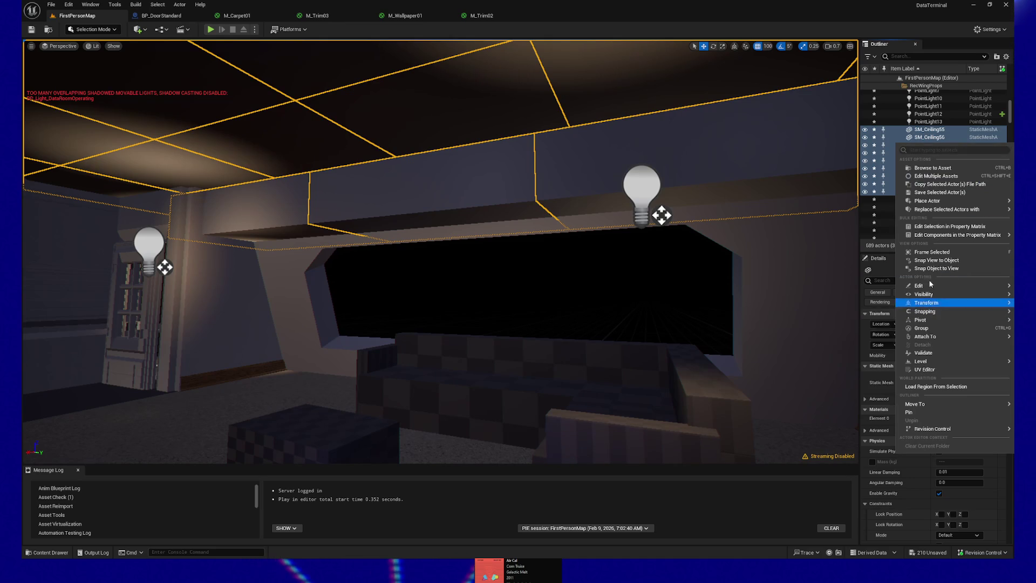
mouse_move(925, 287)
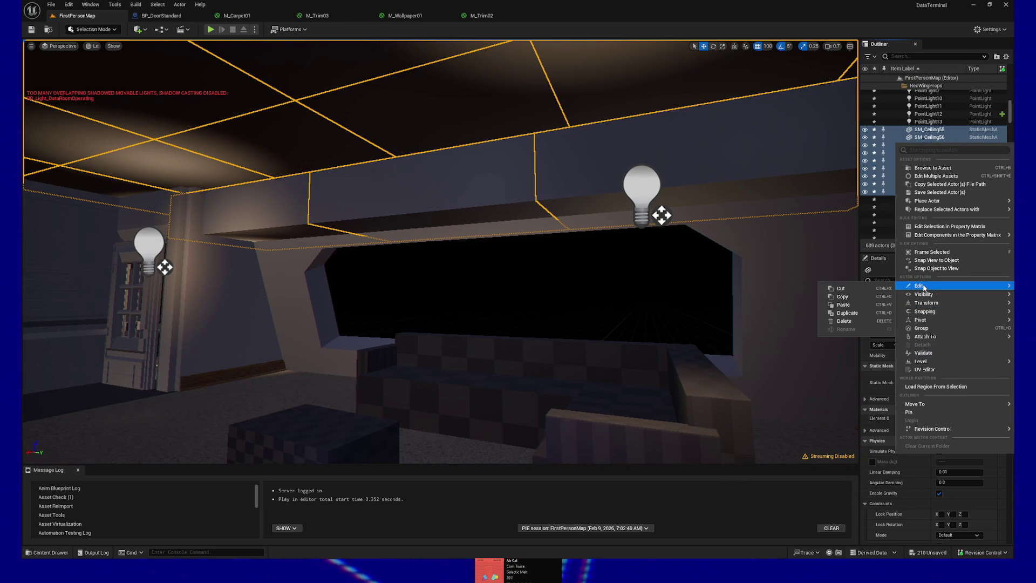
mouse_move(931, 365)
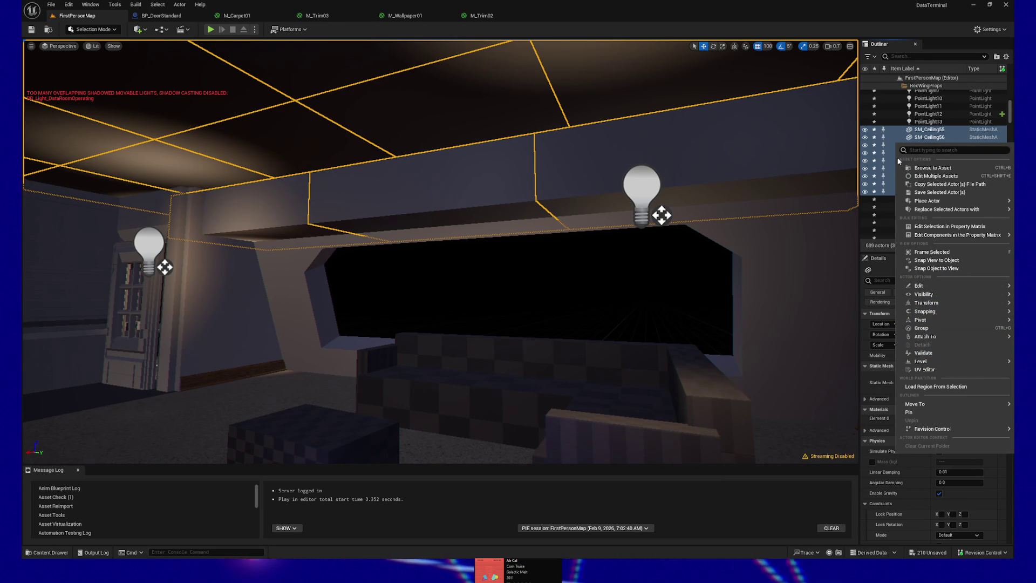
right_click(934, 130)
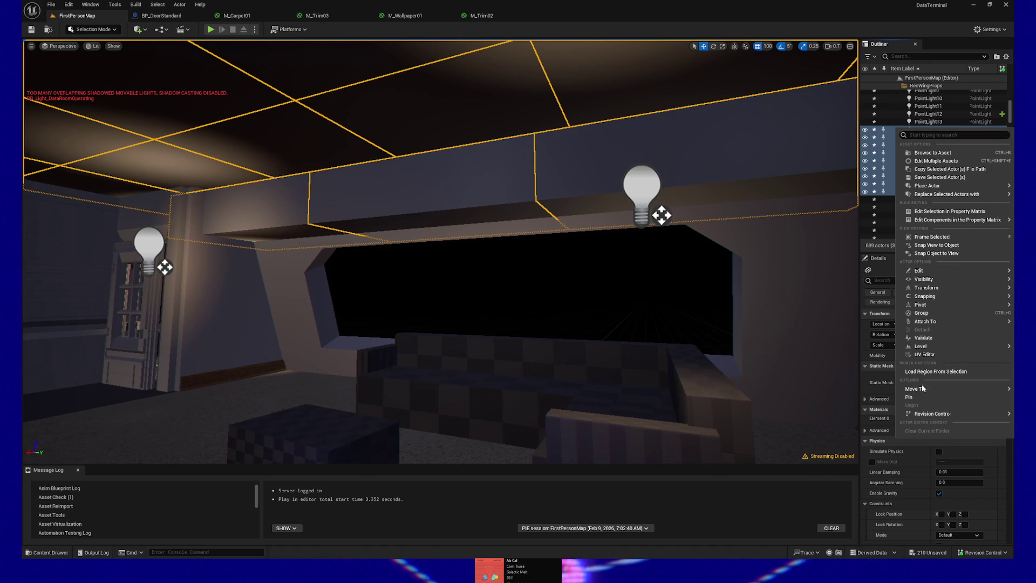
mouse_move(923, 388)
text(rec)
click(872, 446)
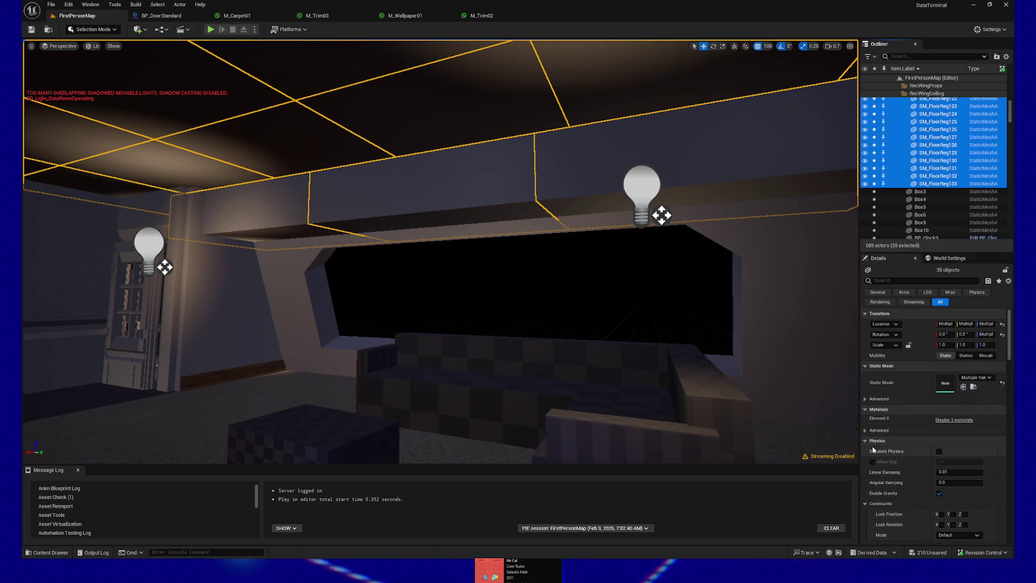
Step: Move the RecWingCeiling folder inside Graybox > RecWing
scroll(932, 137, up, 5)
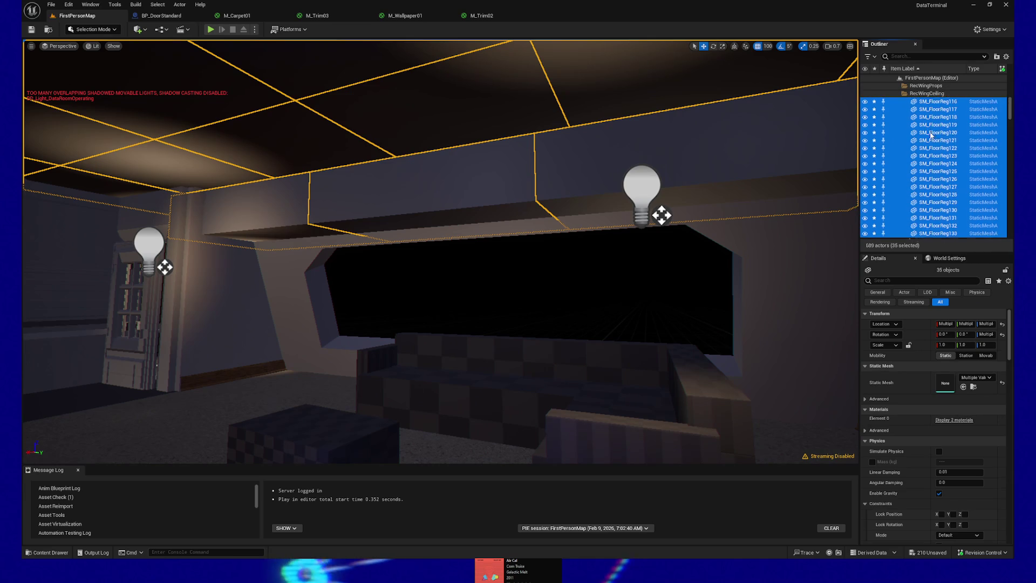
scroll(925, 151, up, 5)
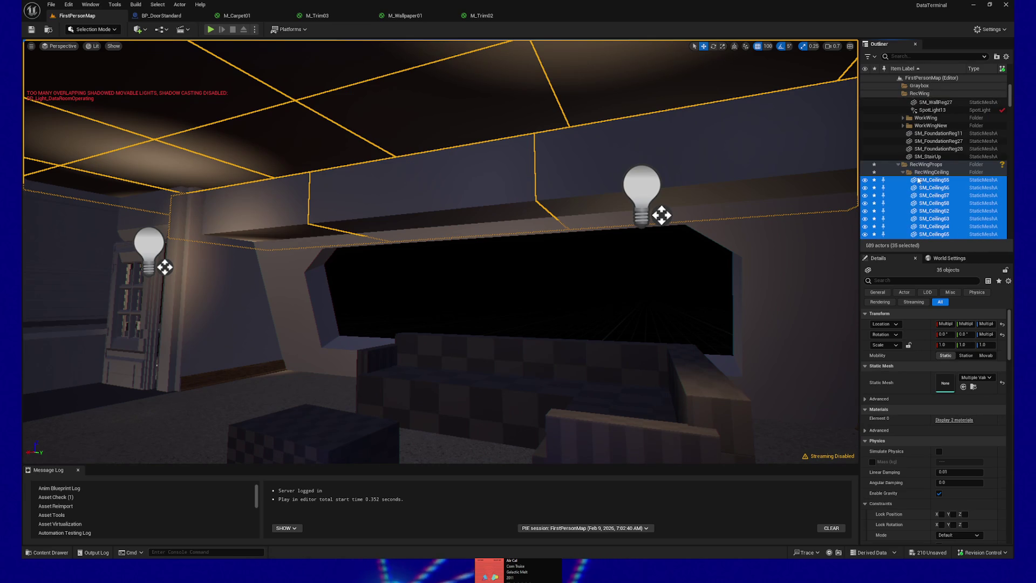
right_click(924, 173)
mouse_move(942, 239)
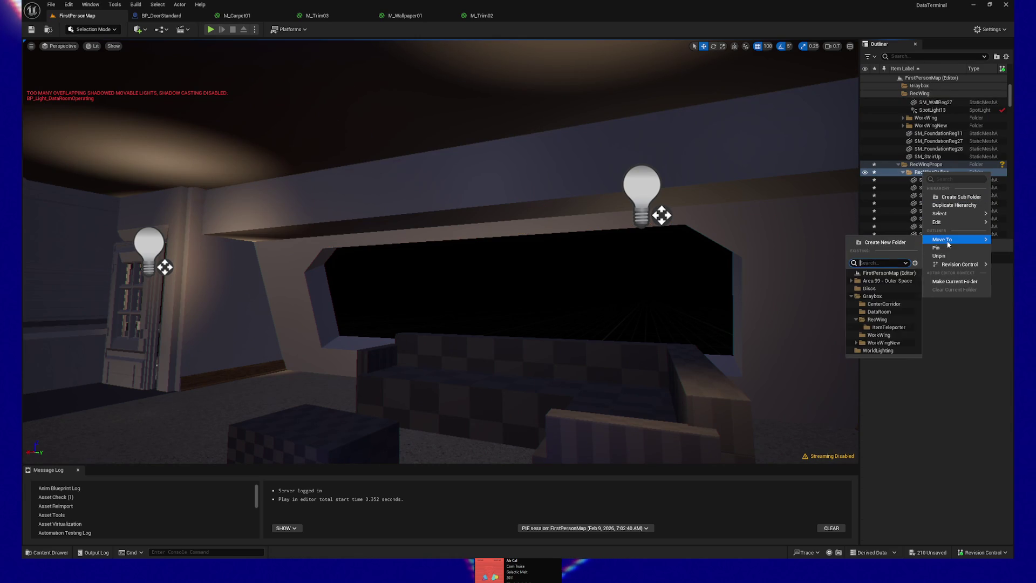
text(rec)
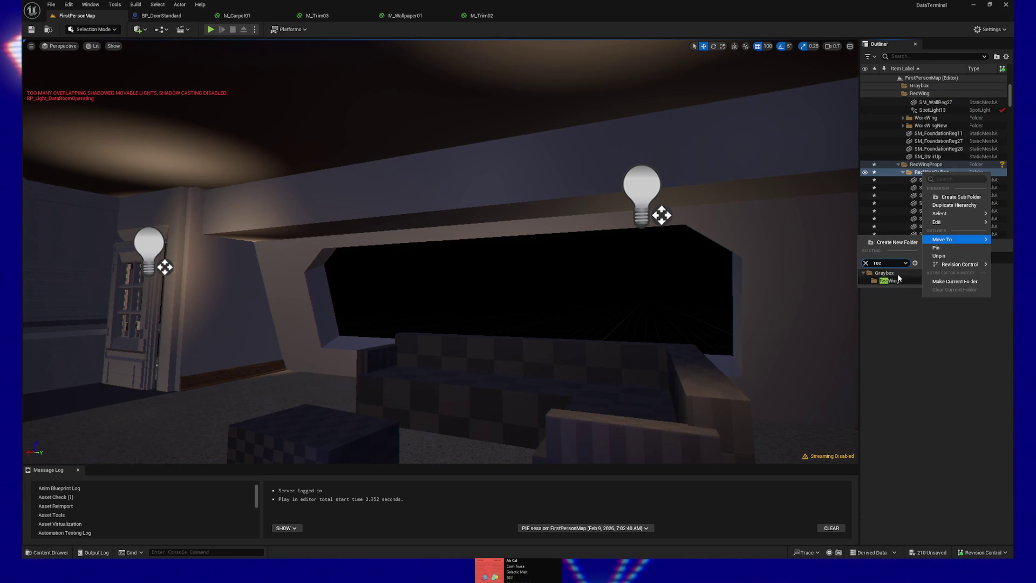
click(888, 289)
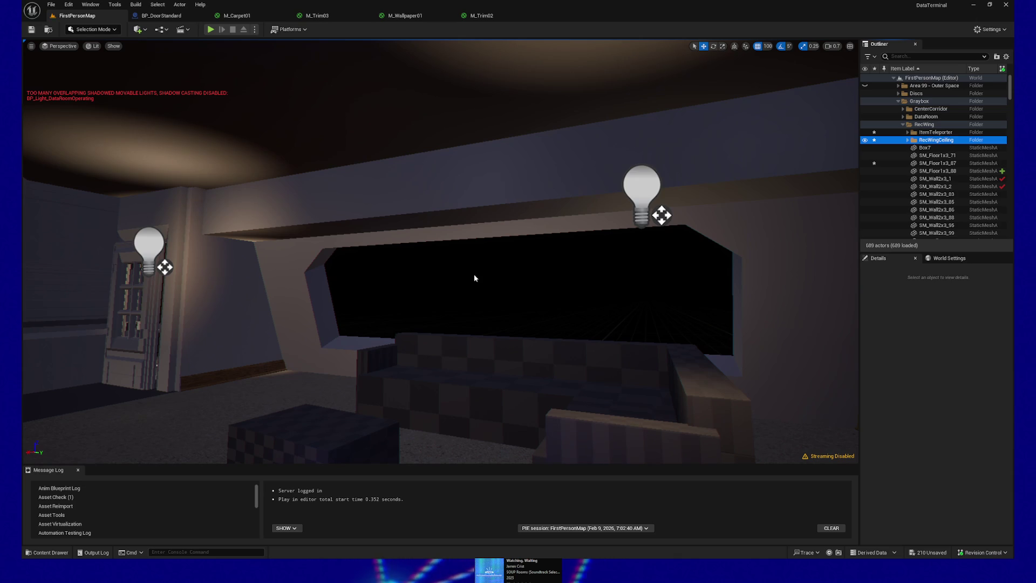
mouse_move(475, 277)
mouse_down()
mouse_move(345, 280)
mouse_move(346, 269)
mouse_up()
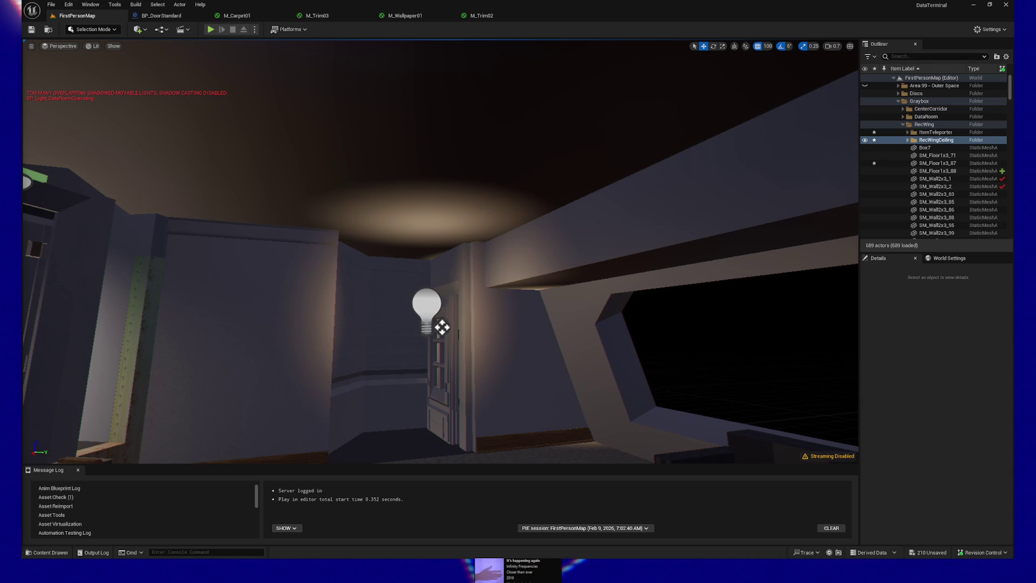
key(Down)
key(Down)
key(Left)
key(Up)
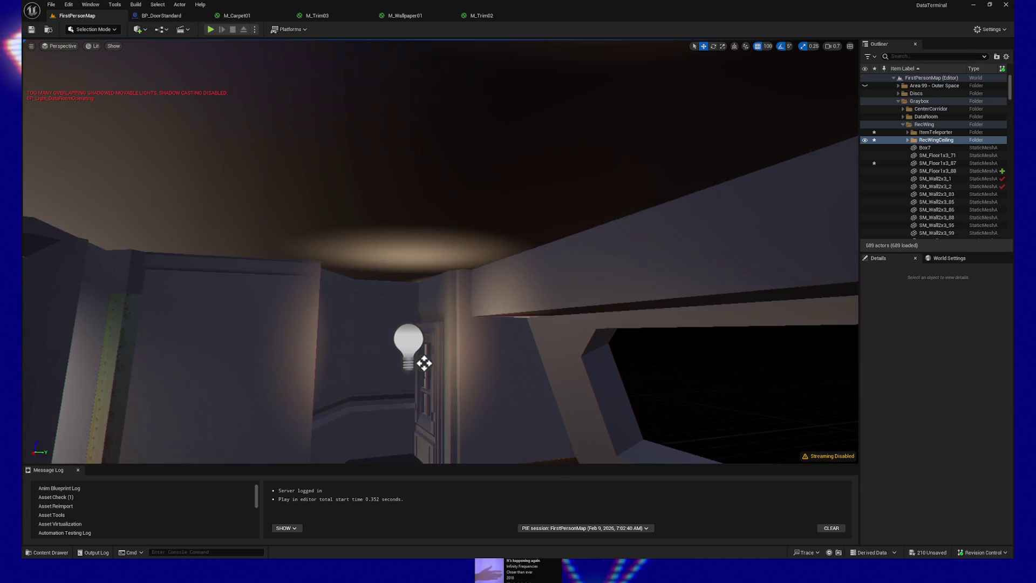
key(Left)
key(Left)
key(Down)
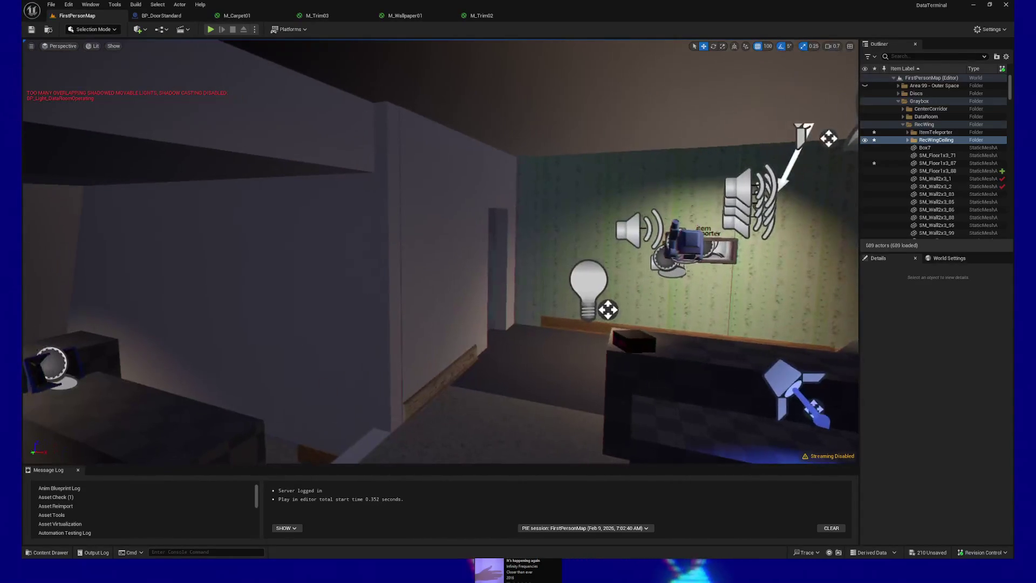
key(Down)
key(Right)
key(Right)
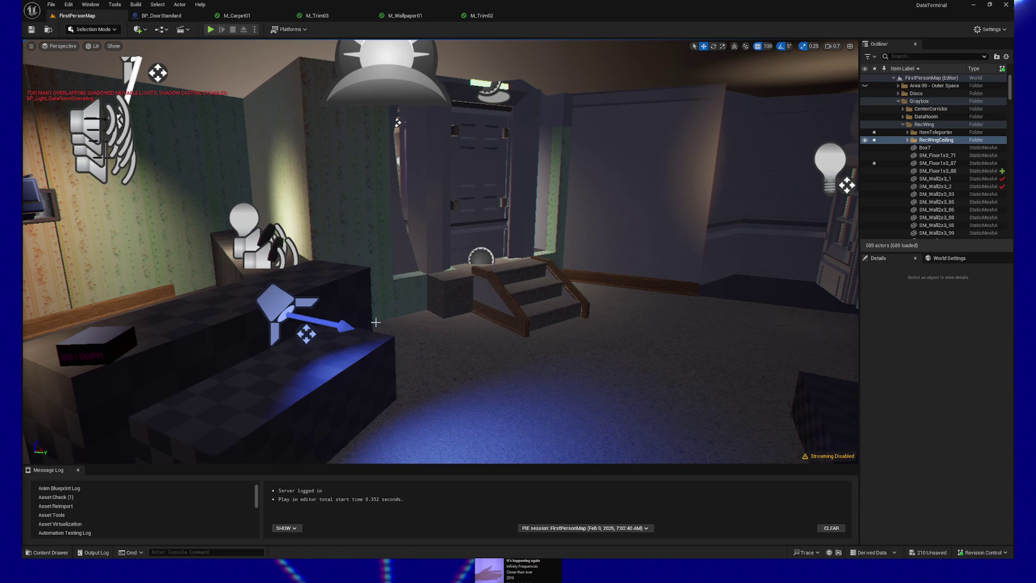
mouse_move(508, 266)
mouse_down()
mouse_move(577, 197)
mouse_move(469, 302)
mouse_up()
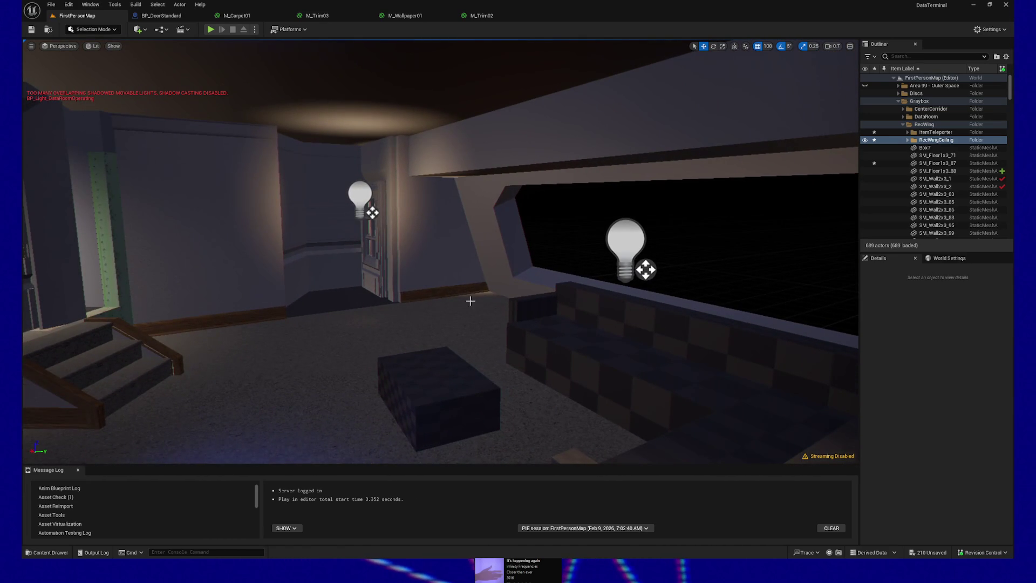
Step: Inspect the properties of Box7 and Box3 in the Outliner
click(932, 148)
scroll(930, 180, down, 5)
scroll(930, 179, down, 7)
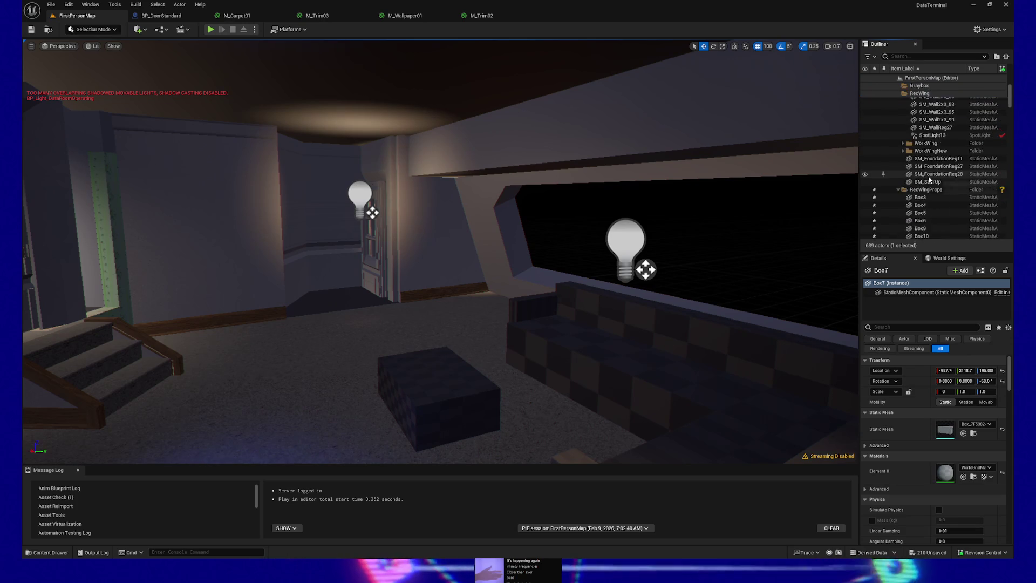
click(919, 128)
scroll(922, 156, down, 10)
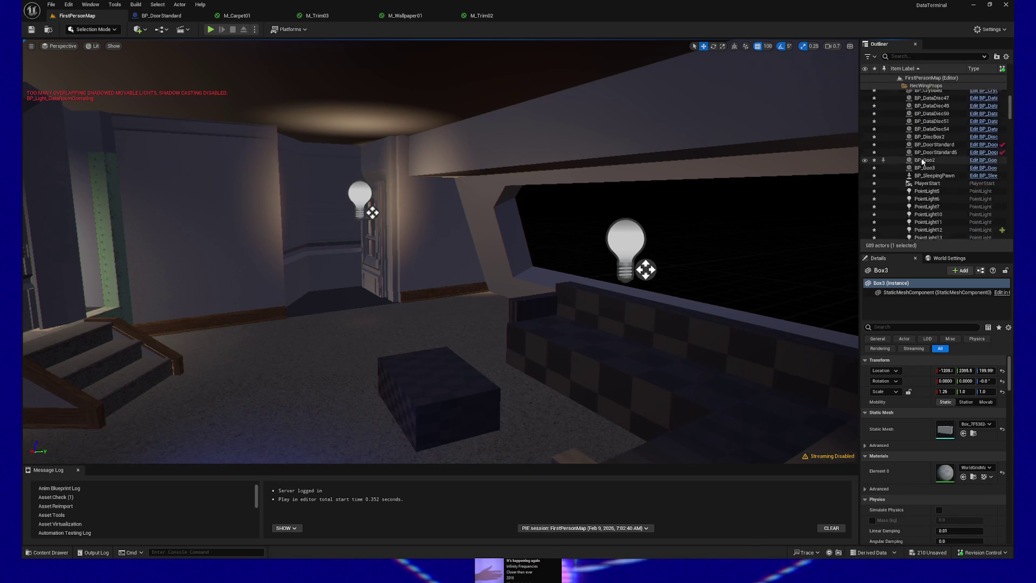
scroll(929, 179, down, 15)
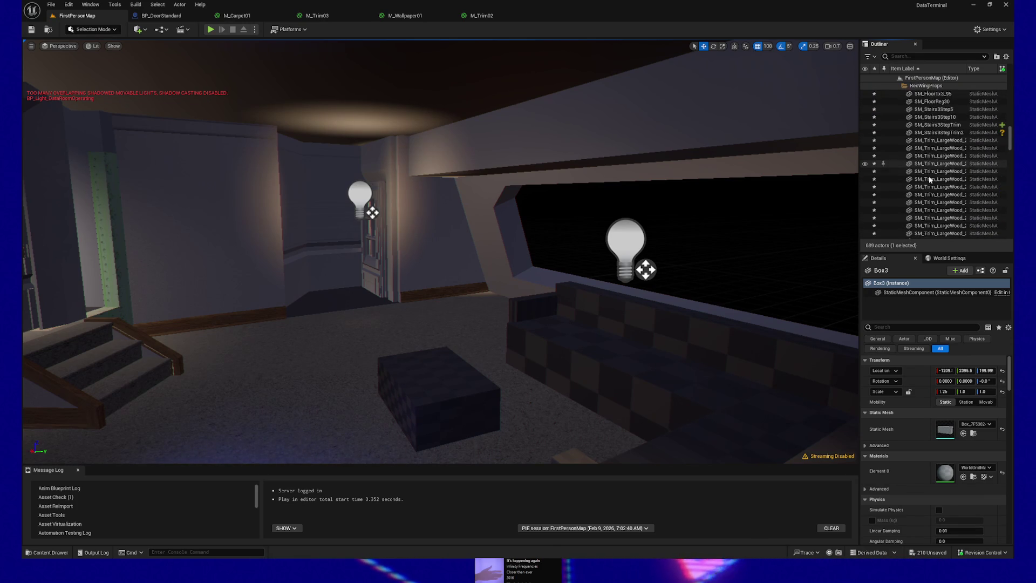
scroll(929, 180, up, 20)
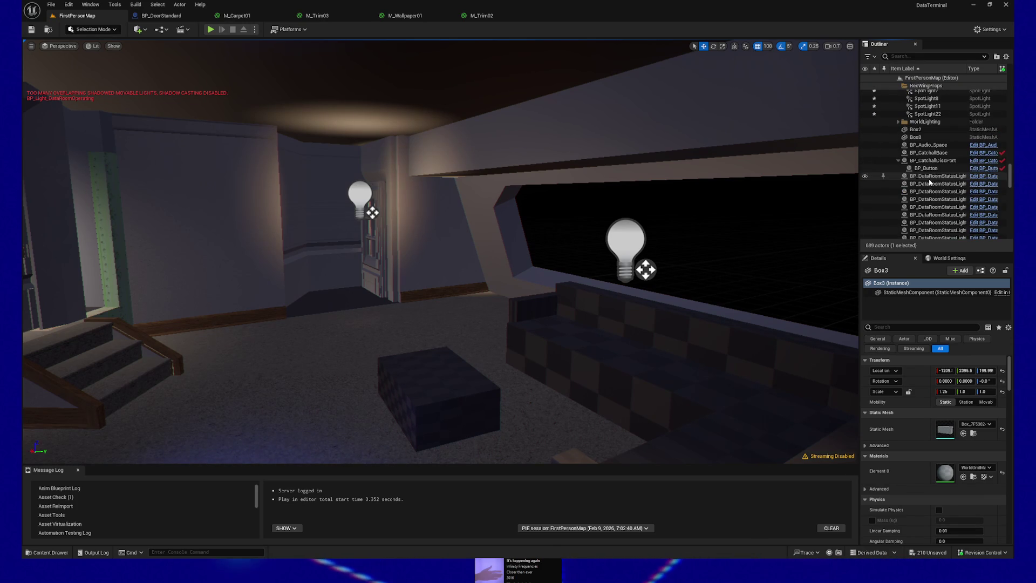
scroll(936, 119, down, 20)
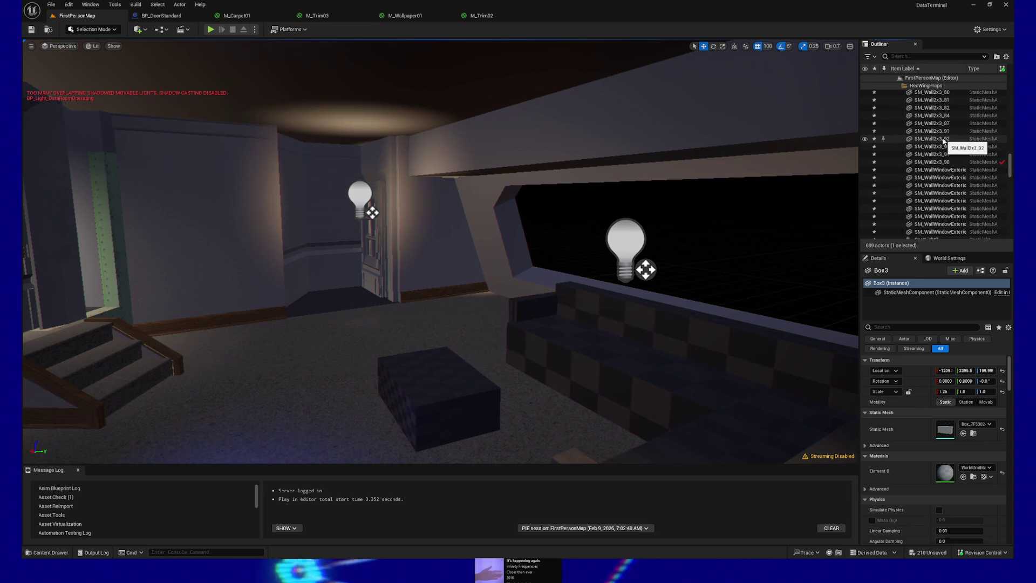
Step: Select all descendants of the RecWingProps folder
click(938, 88)
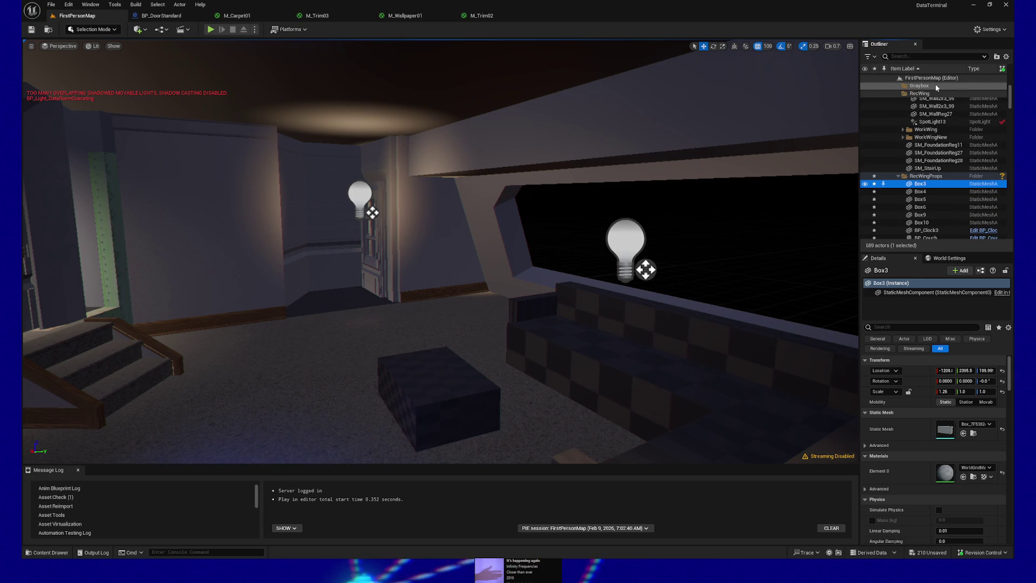
right_click(928, 179)
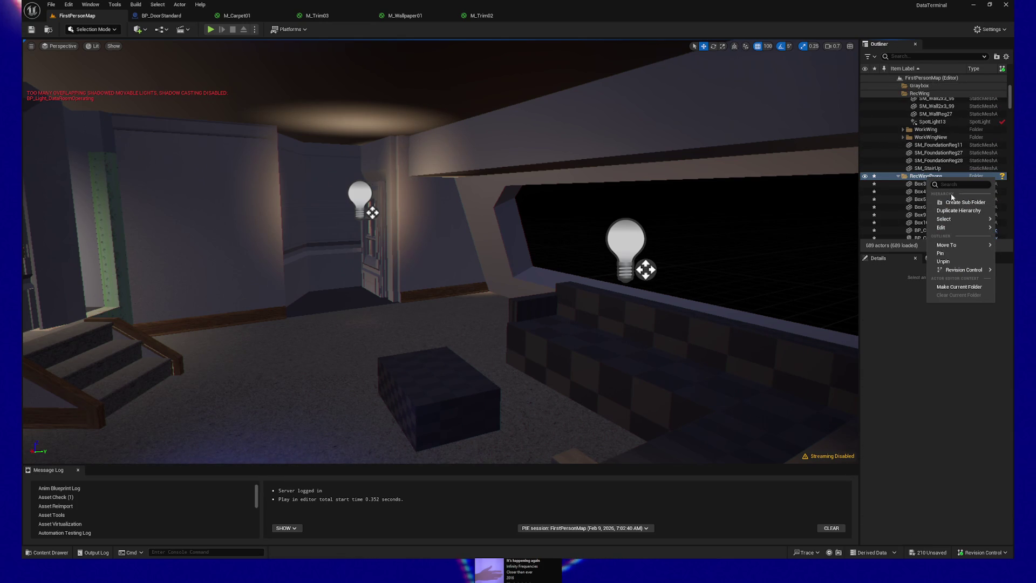
click(897, 233)
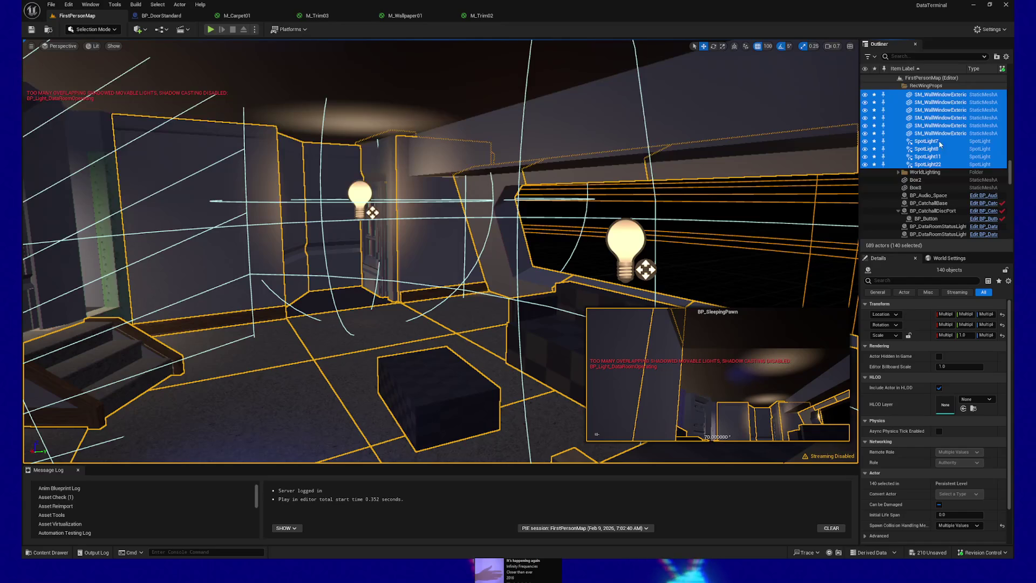
Step: Move the 140 selected actors into the RecWing folder, found by searching the folder list
right_click(912, 123)
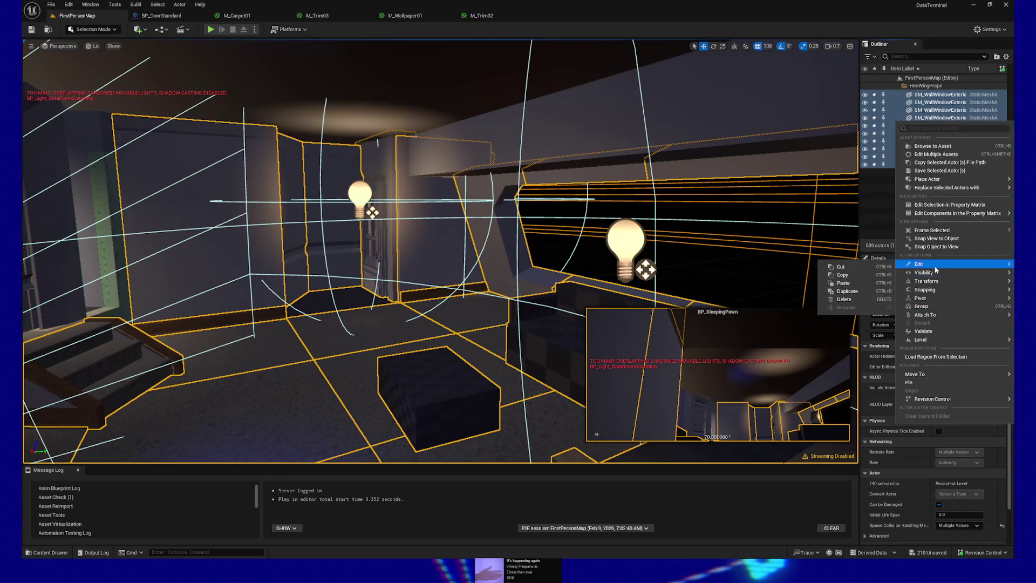
mouse_move(929, 376)
click(858, 398)
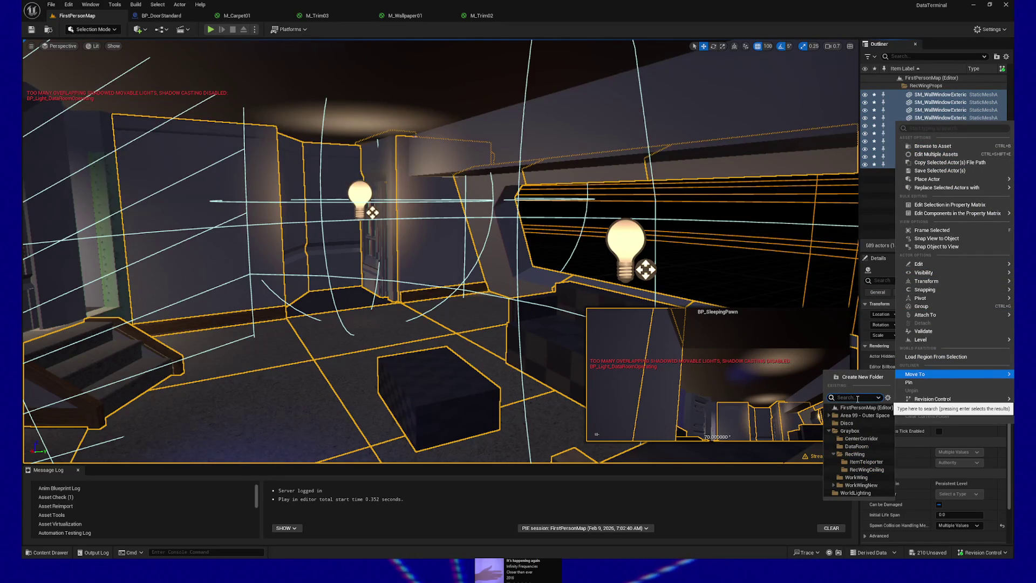
text(re)
text(d)
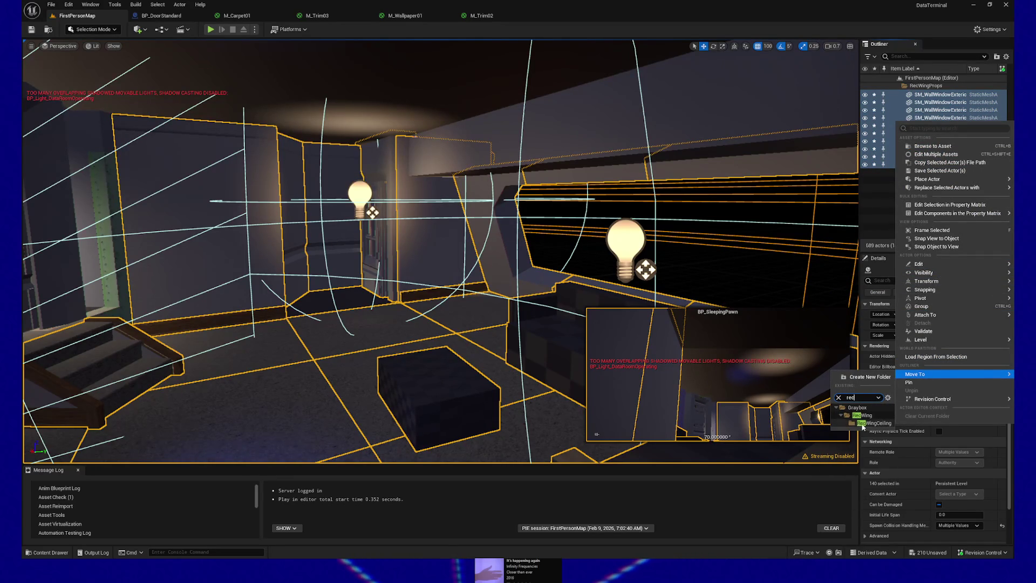
click(862, 416)
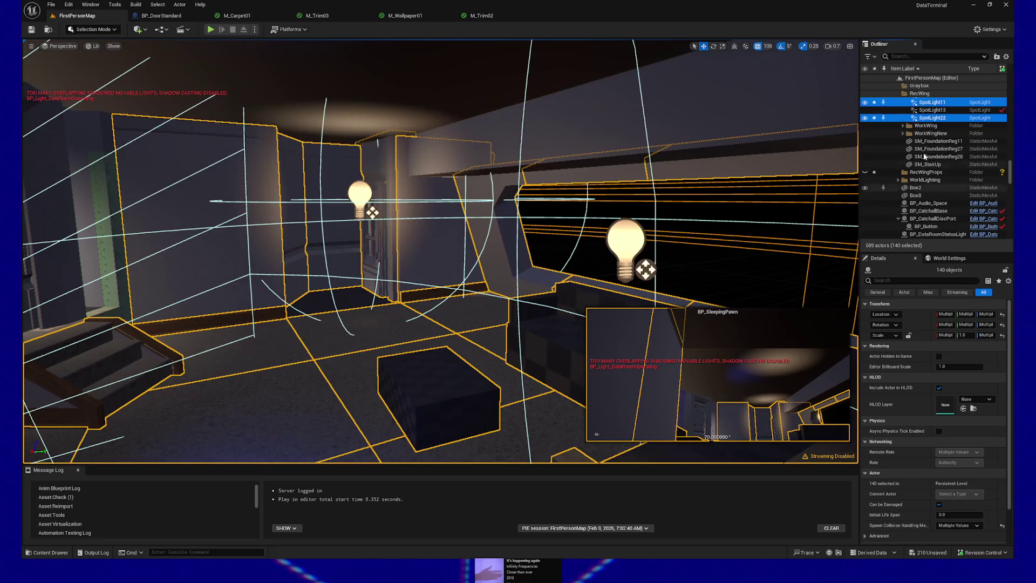
Step: Frame the moved actors with F and select BP_DataDisc47 plus three more data discs
key(f)
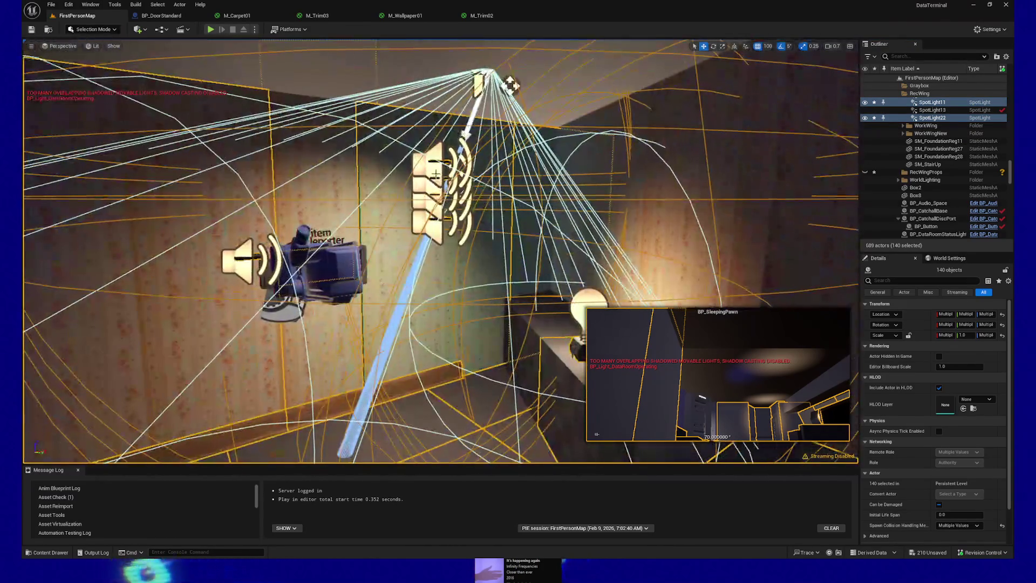
click(435, 174)
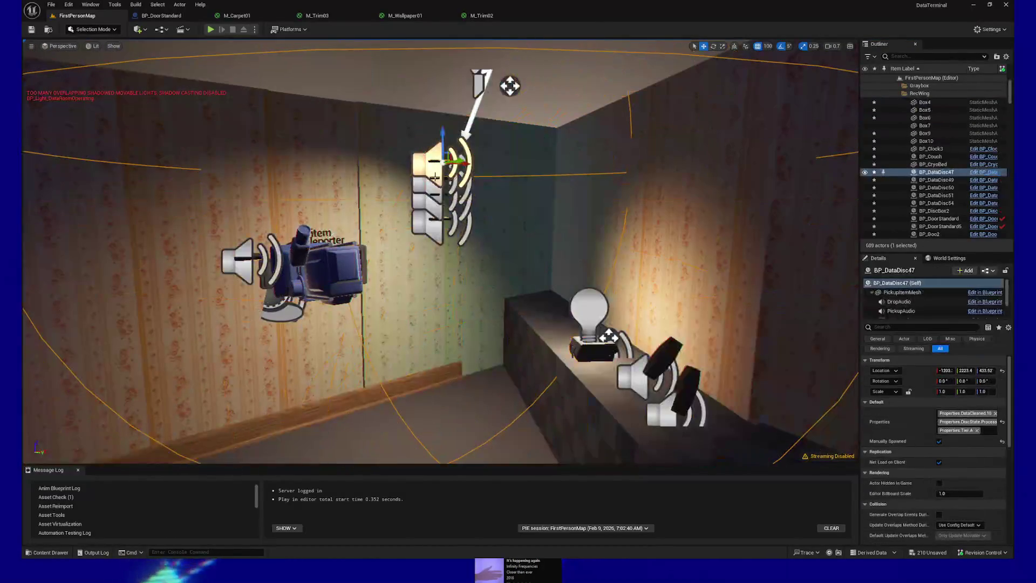
ctrl+click(432, 190)
ctrl+click(432, 205)
ctrl+click(432, 223)
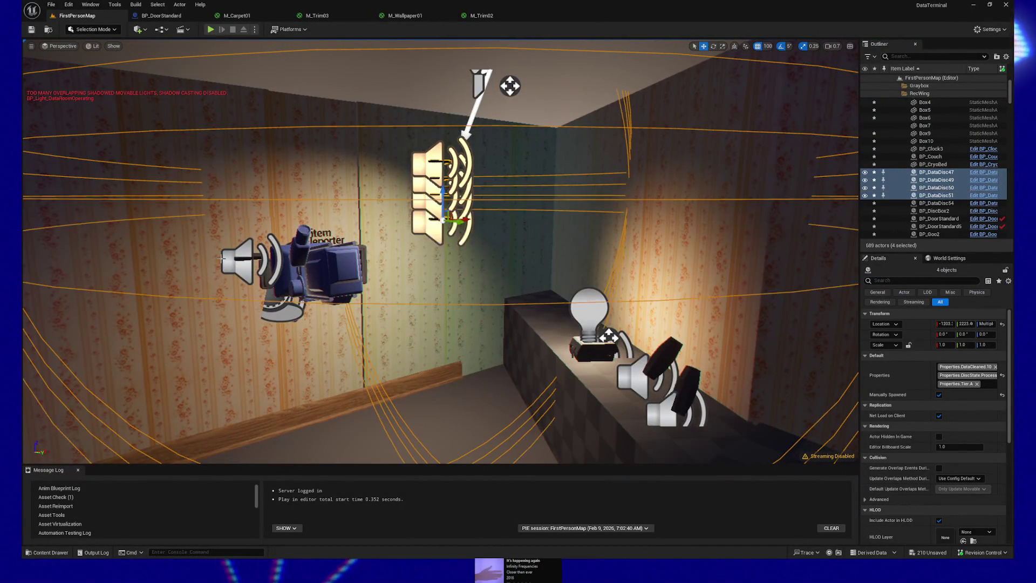
Step: Add the table props, disc box and goo pickups to the data disc selection
ctrl+click(232, 268)
ctrl+click(594, 351)
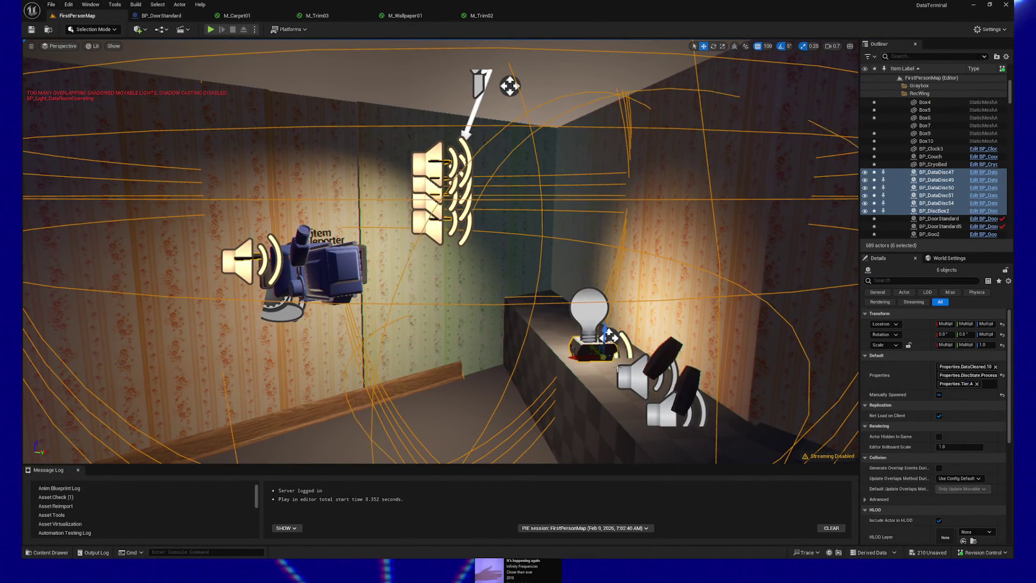
ctrl+click(664, 356)
ctrl+click(683, 392)
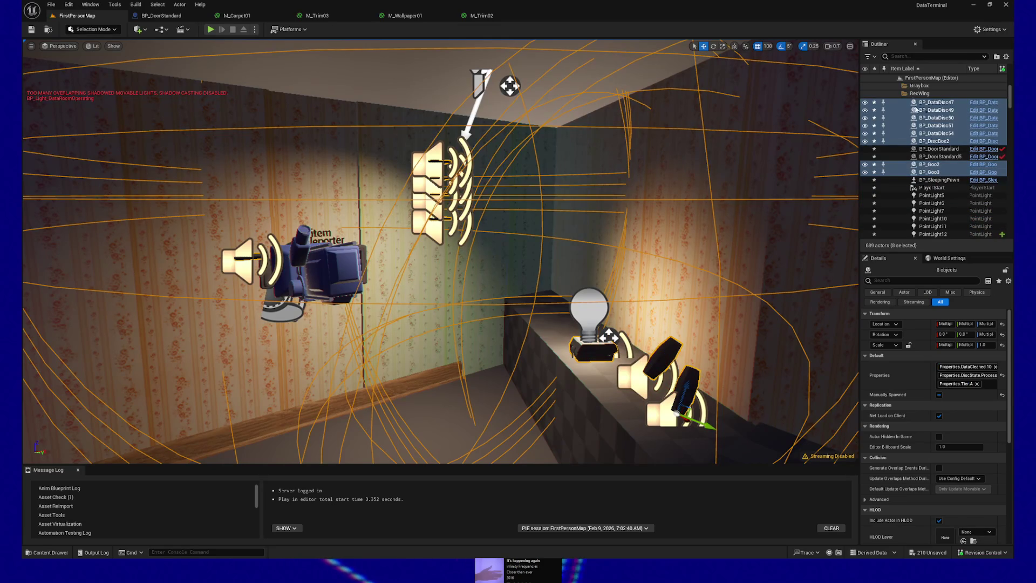
Step: Move the selected discs, disc box and goo pickups into RecWingProps, searching 'prop'
right_click(928, 132)
mouse_move(926, 385)
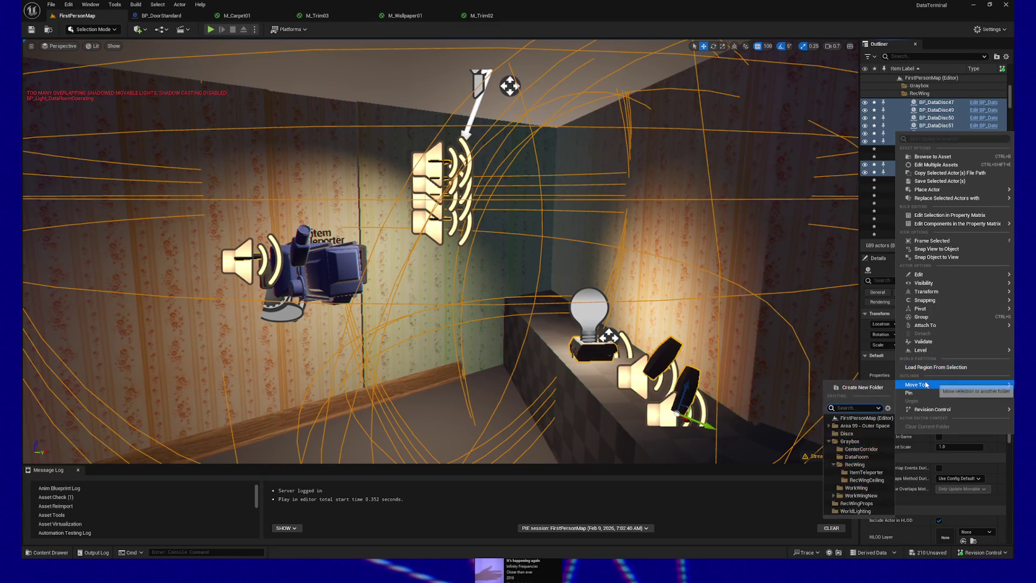
text(prop)
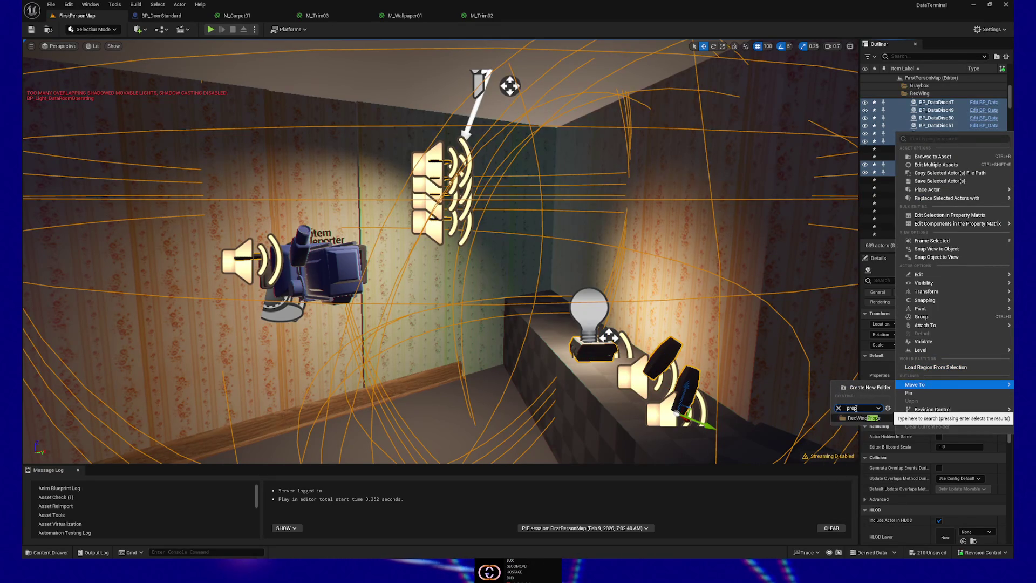
key(Return)
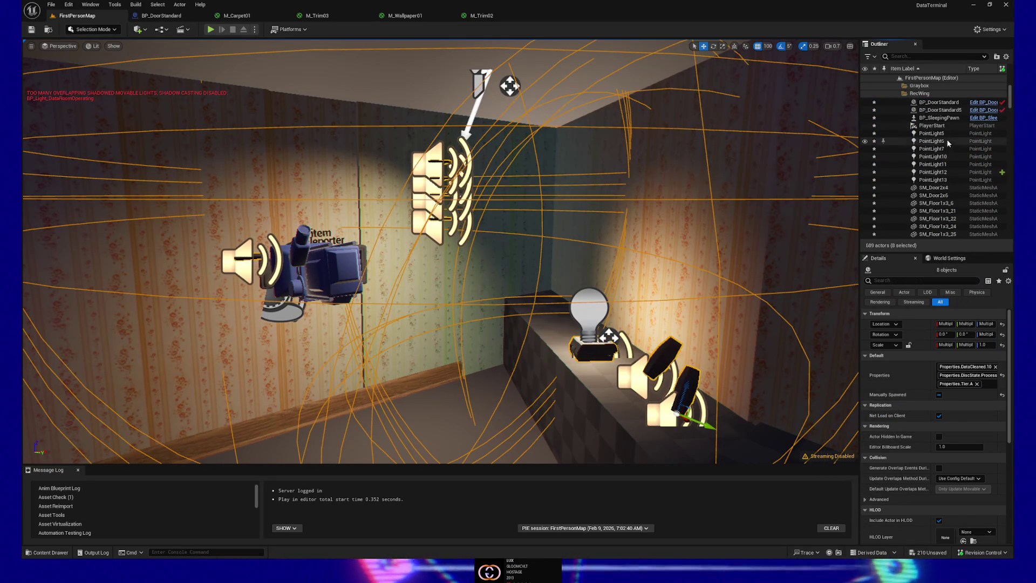
scroll(945, 151, down, 5)
scroll(943, 157, up, 8)
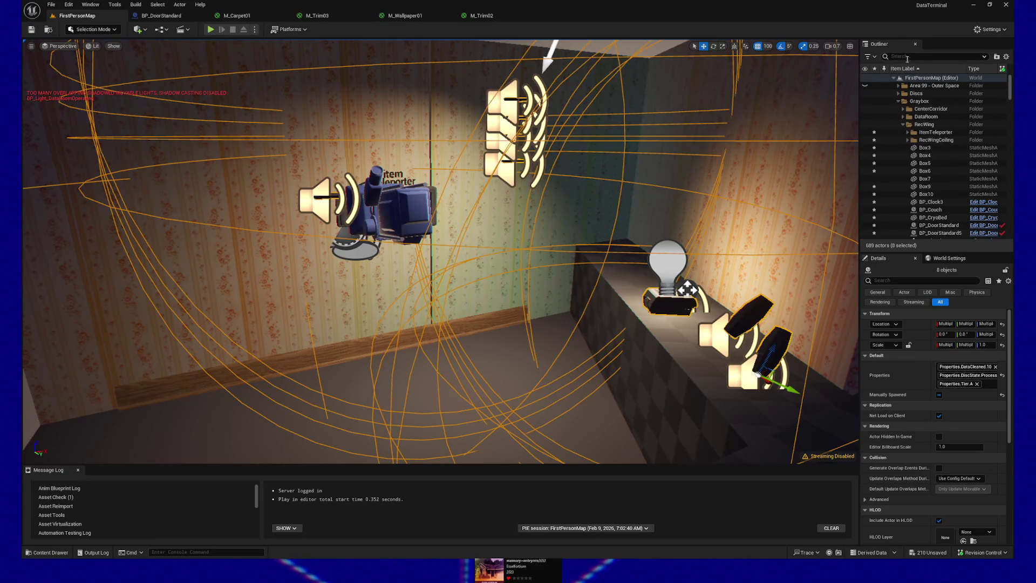
Step: Move the RecWingProps folder into RecWing via a 'rec' folder search, then fly elsewhere
scroll(950, 140, down, 10)
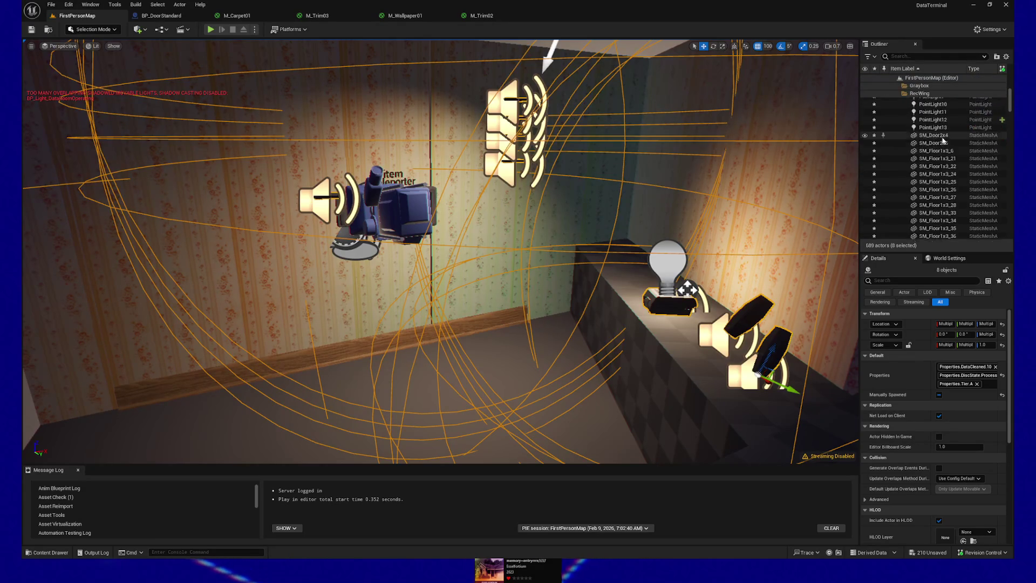
click(752, 321)
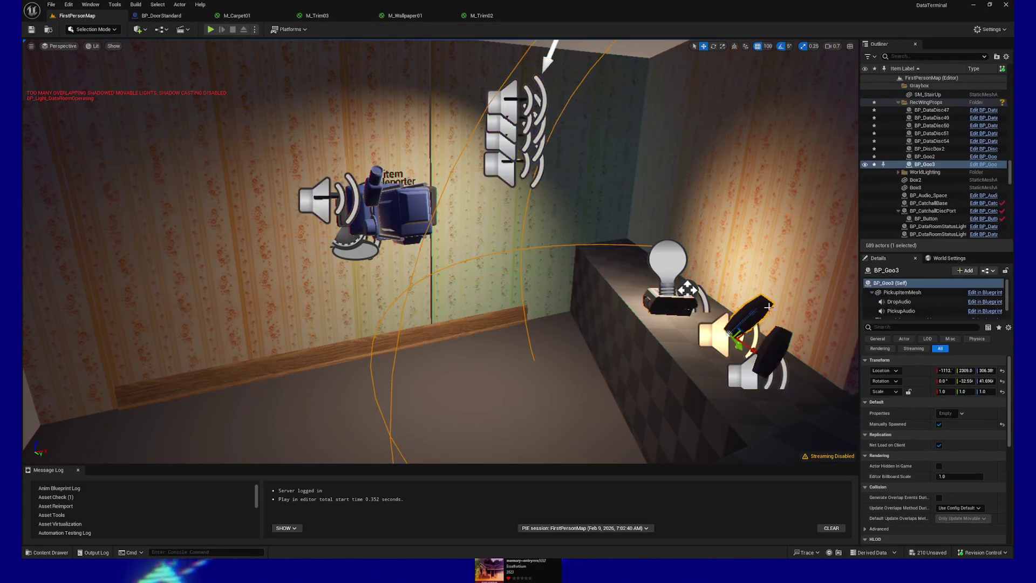
scroll(928, 141, up, 1)
click(928, 142)
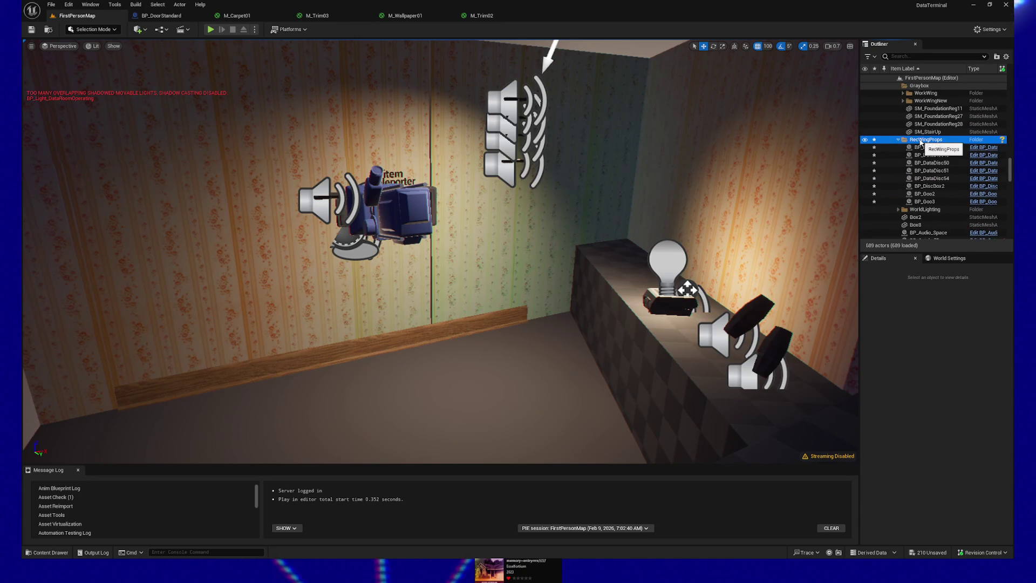
right_click(921, 142)
mouse_move(945, 212)
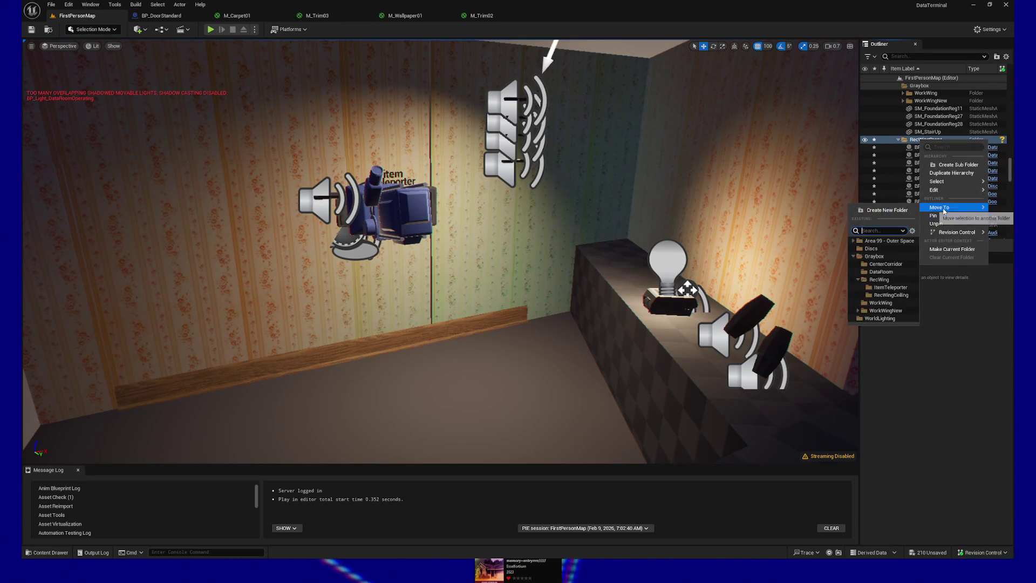
text(rec)
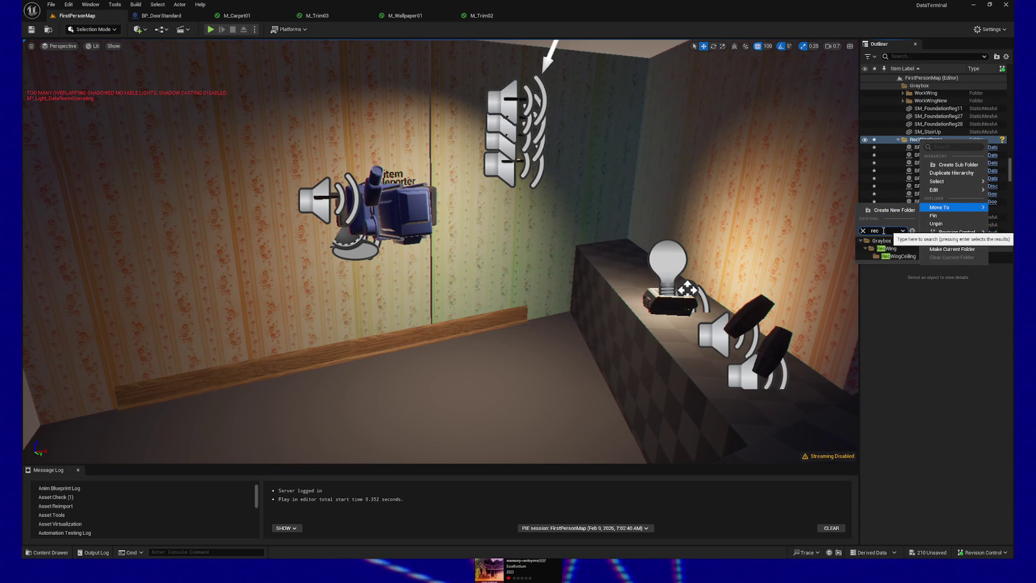
click(888, 248)
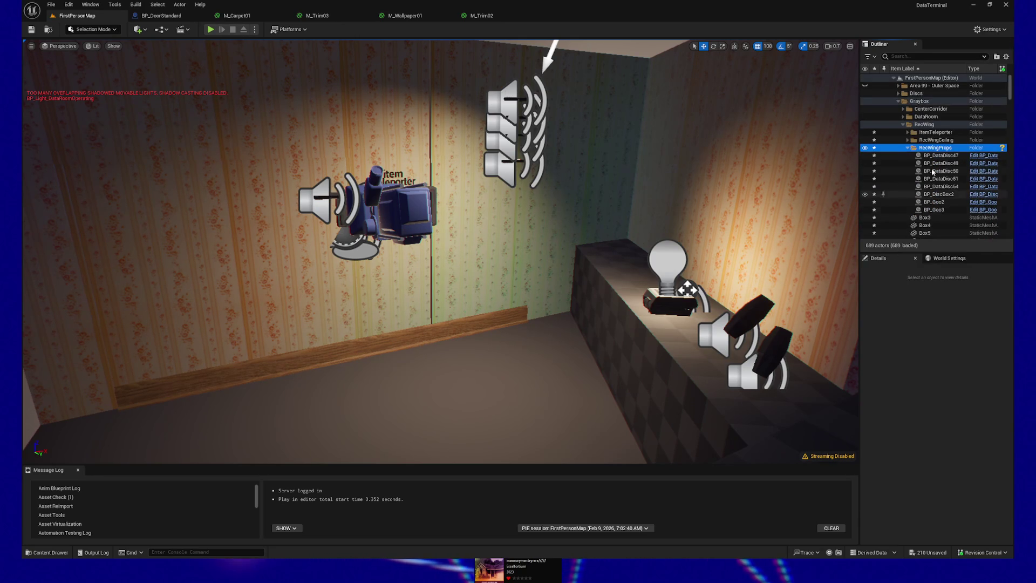
double_click(908, 149)
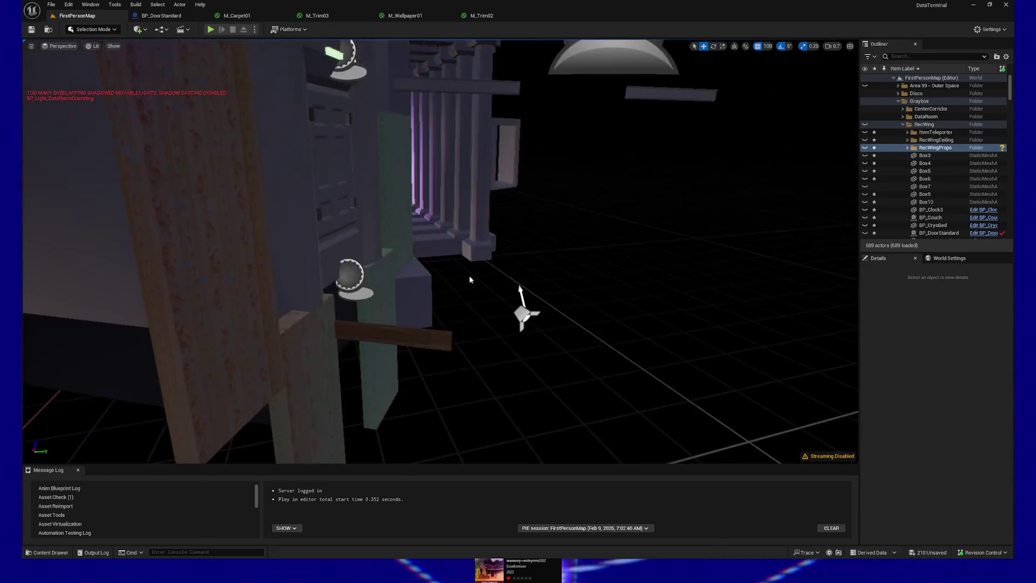
Step: Move the first SM_Trim_LargeWood plank into the RecWing folder
click(395, 337)
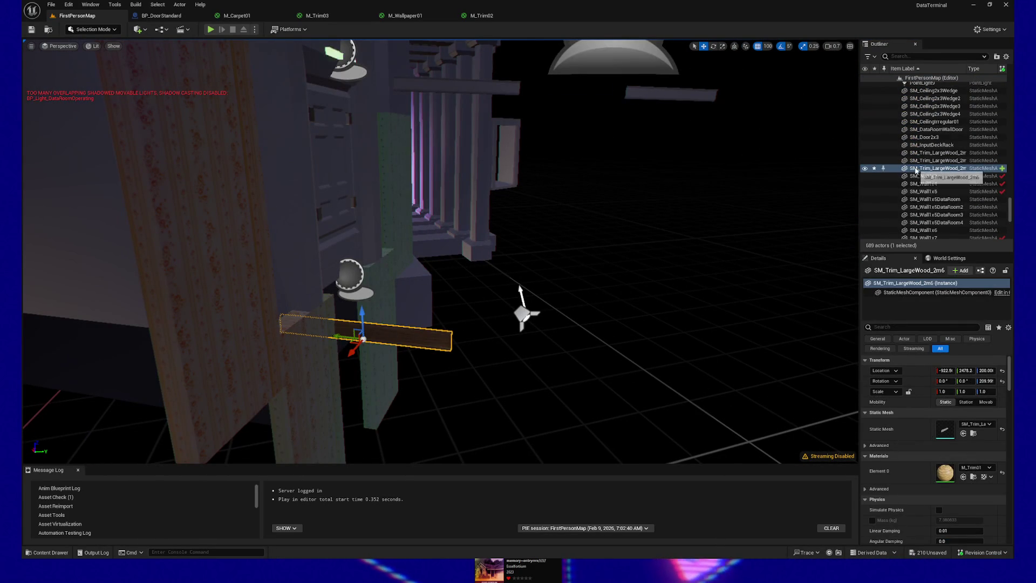
right_click(916, 169)
mouse_move(894, 413)
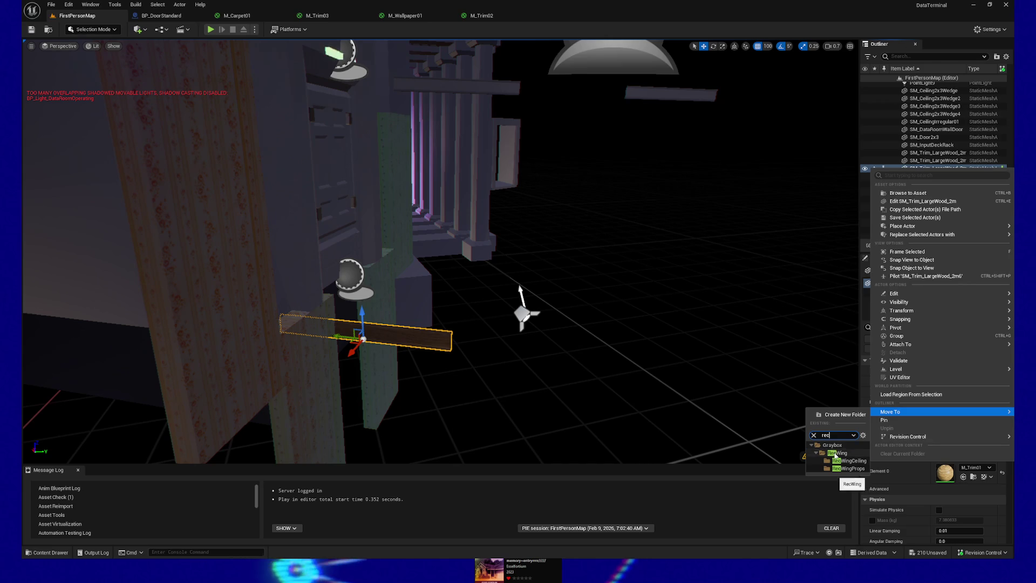
click(834, 476)
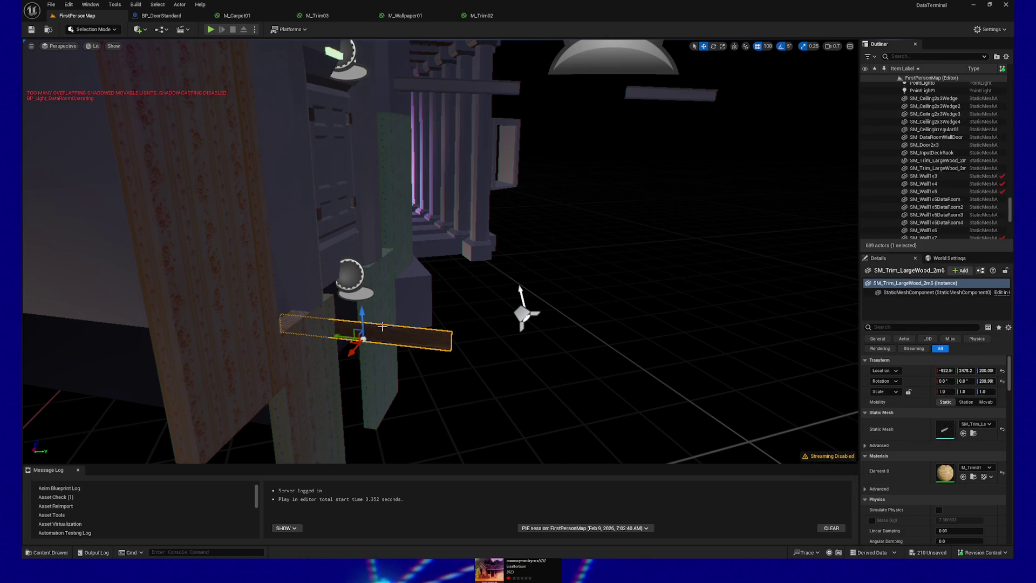
Step: Reposition the view and select both SM_Trim_LargeWood trim planks together
click(378, 378)
click(393, 339)
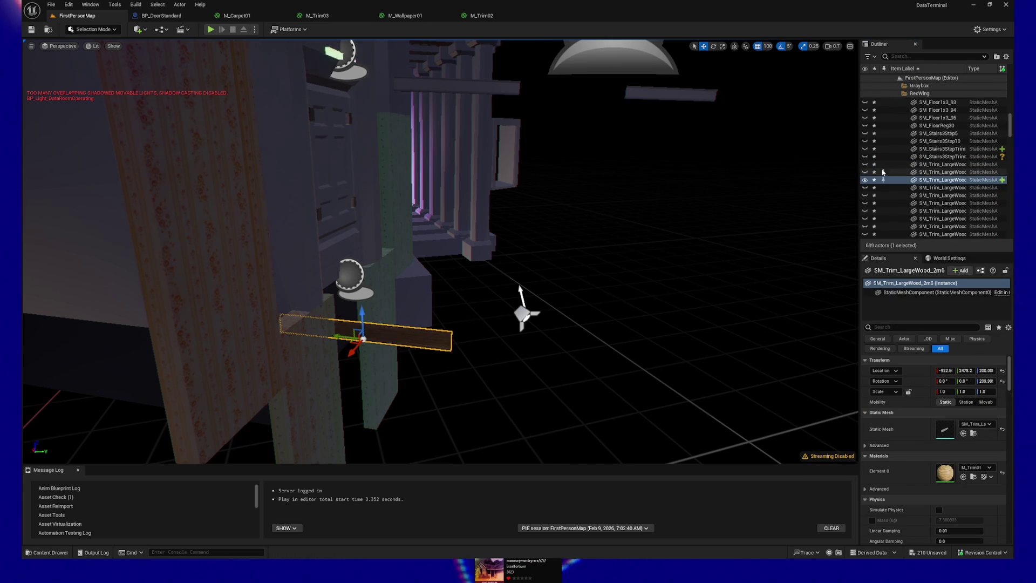
double_click(913, 182)
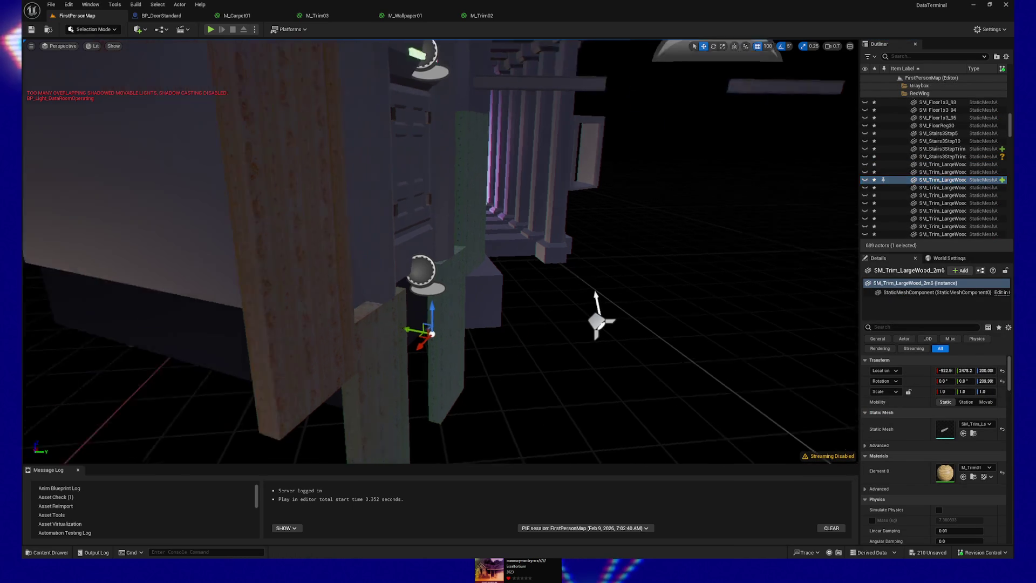
key(s)
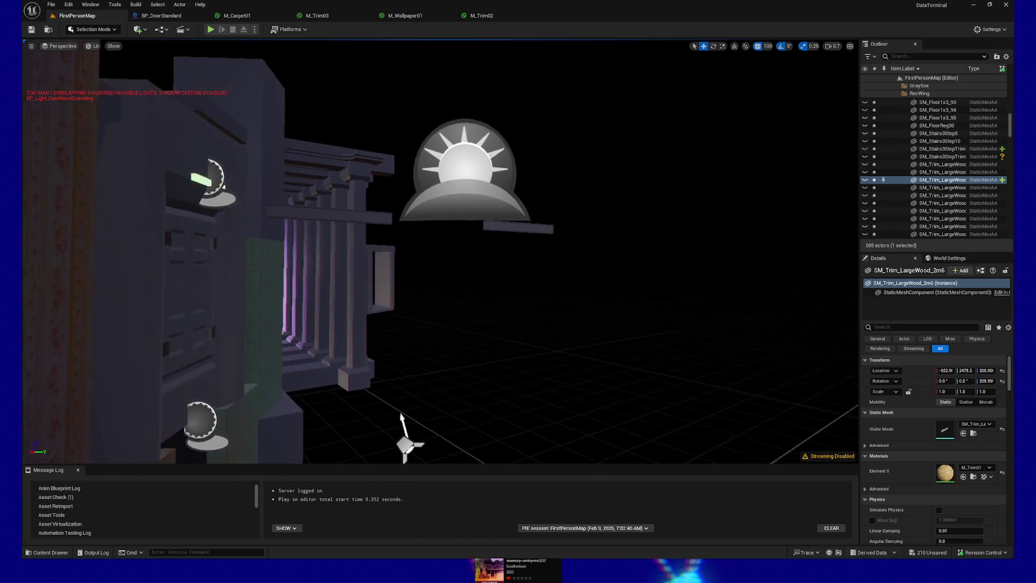
key(w)
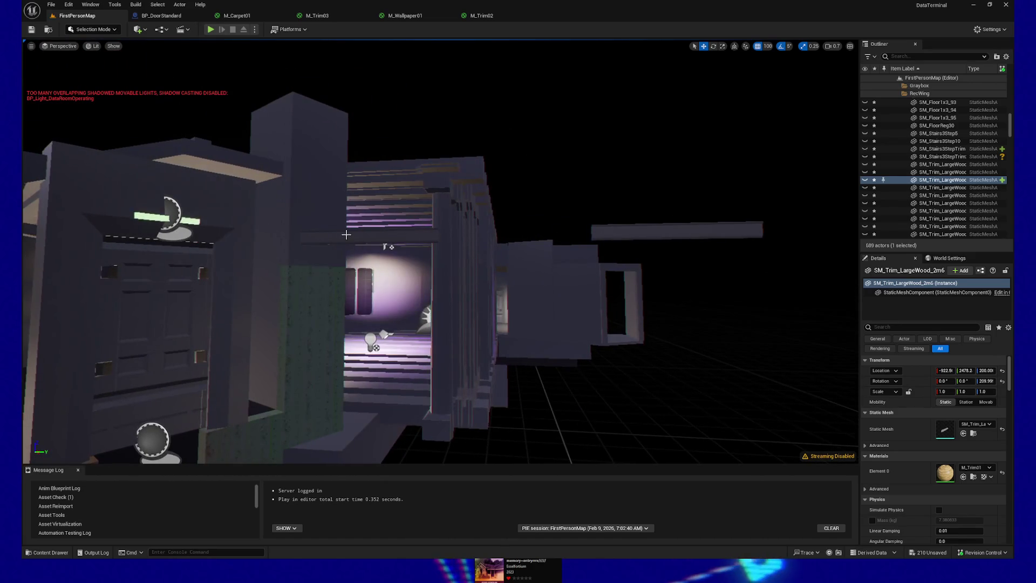
click(362, 235)
ctrl+click(621, 237)
key(s)
key(s)
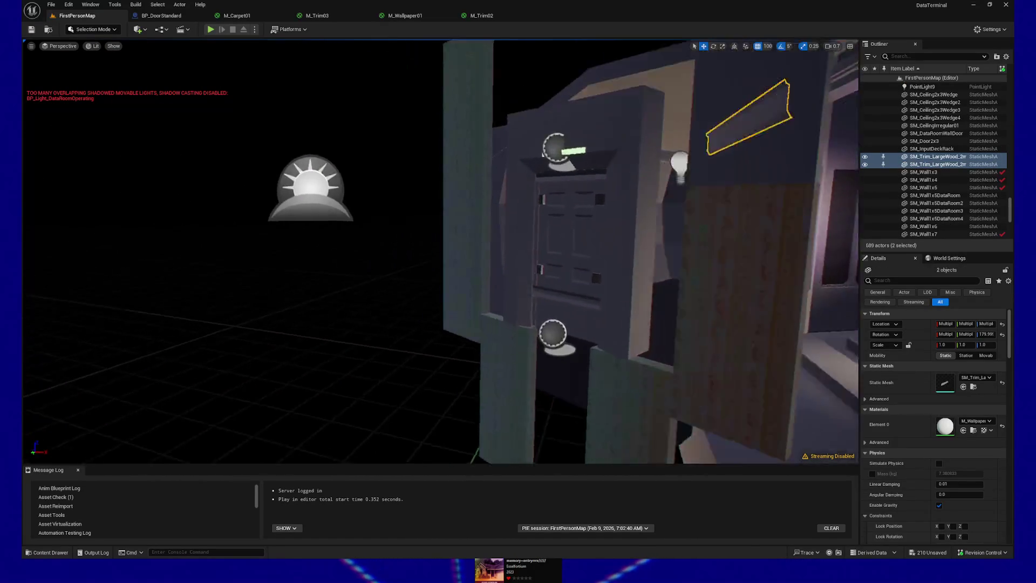
key(s)
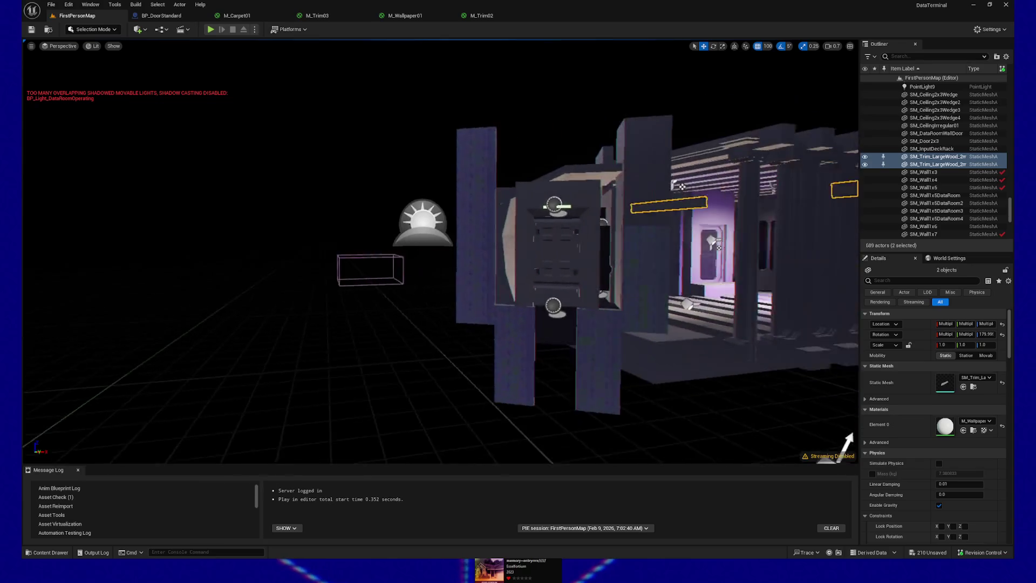
key(w)
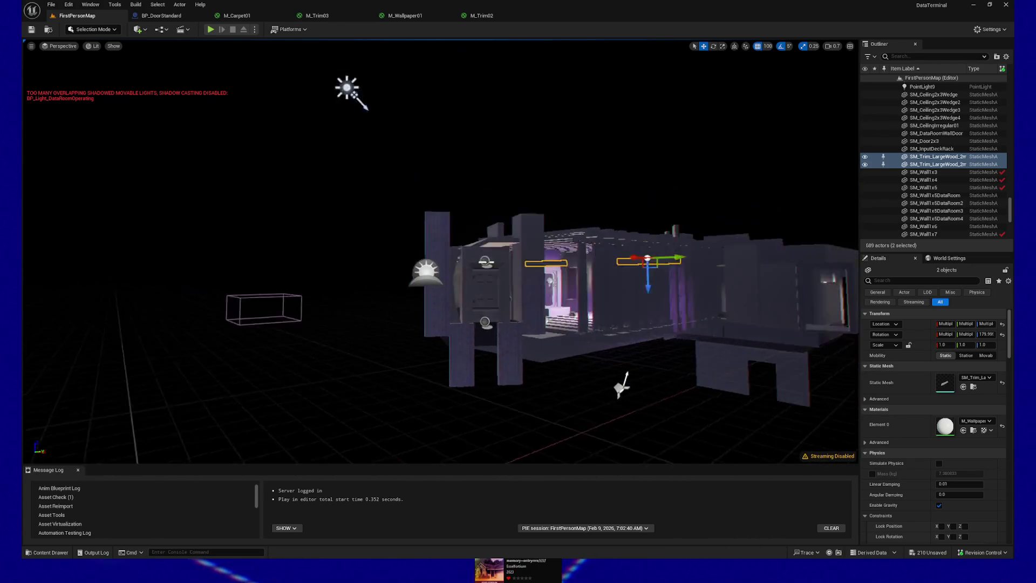
key(w)
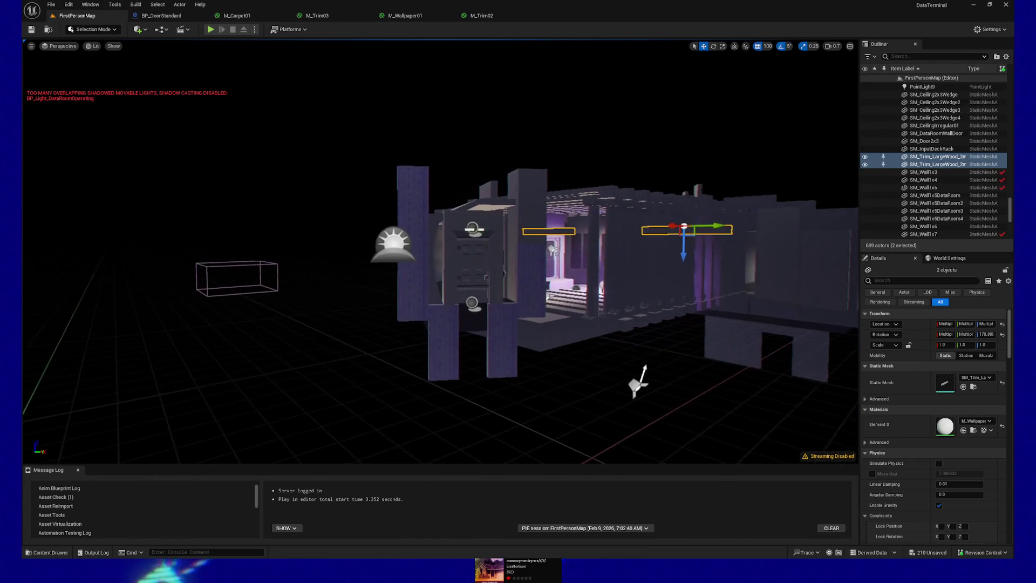
Step: Move both trim planks into RecWing, filtering the folder list with 'rec'
right_click(897, 164)
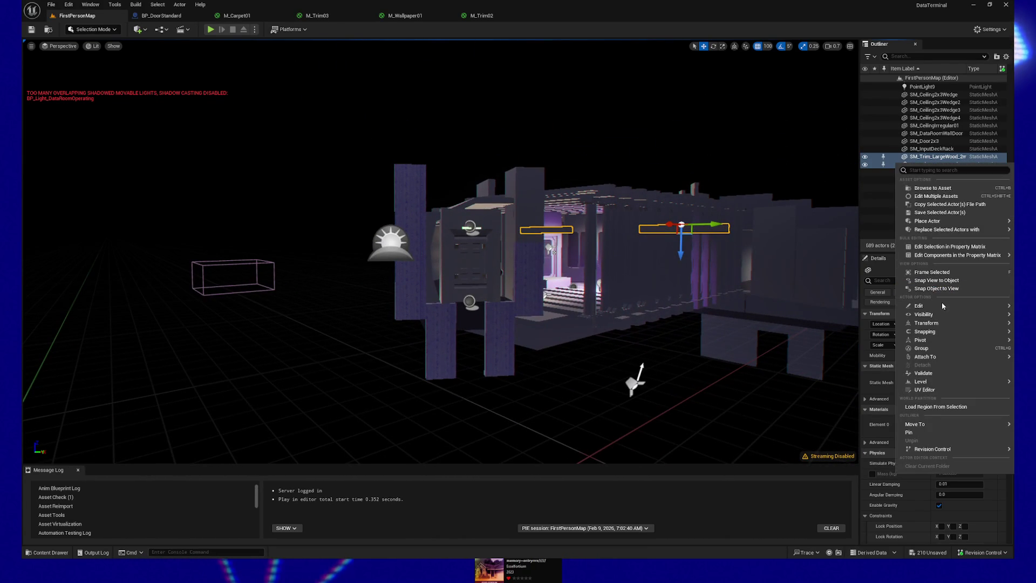
mouse_move(925, 426)
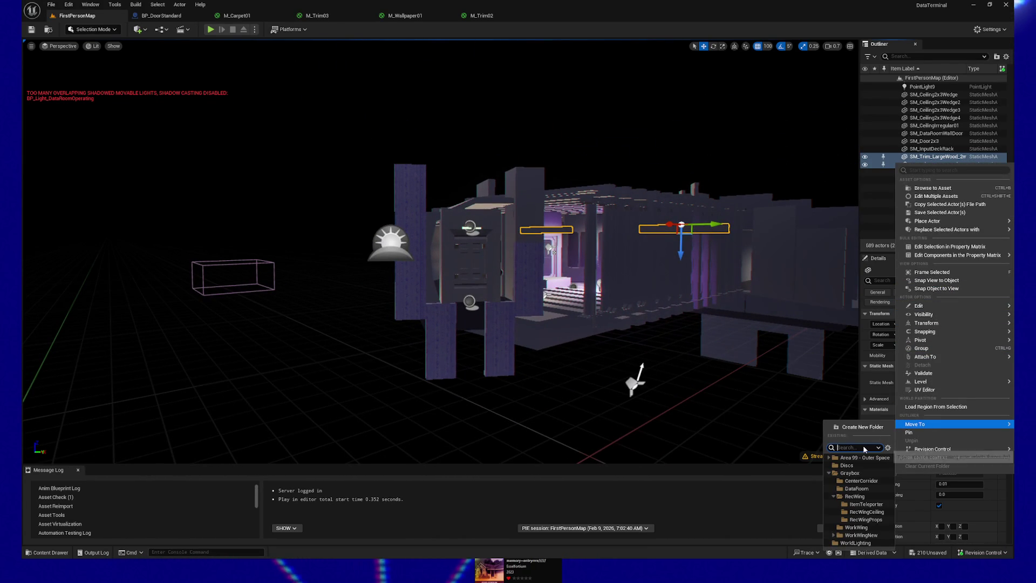
text(rec)
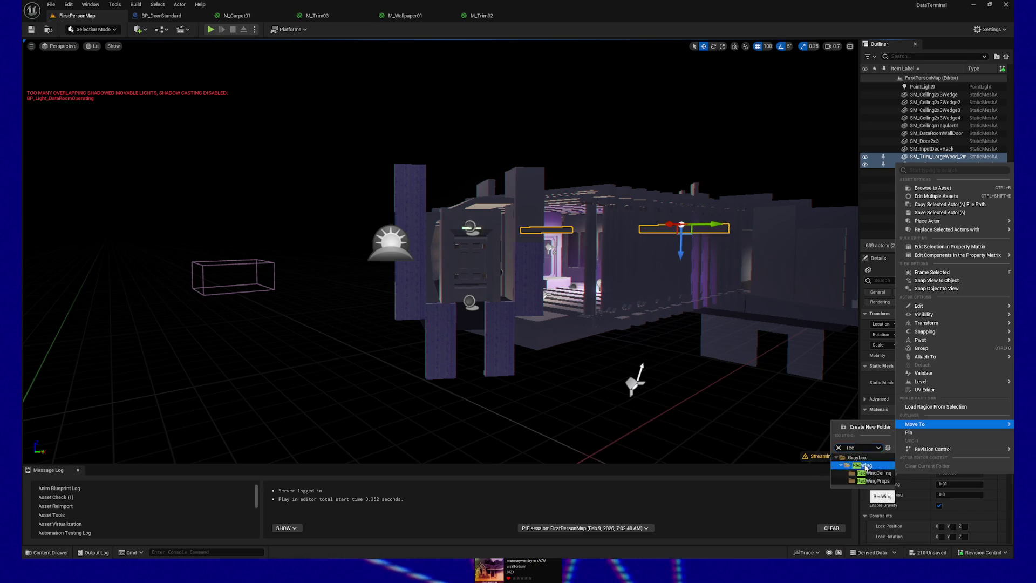
click(864, 466)
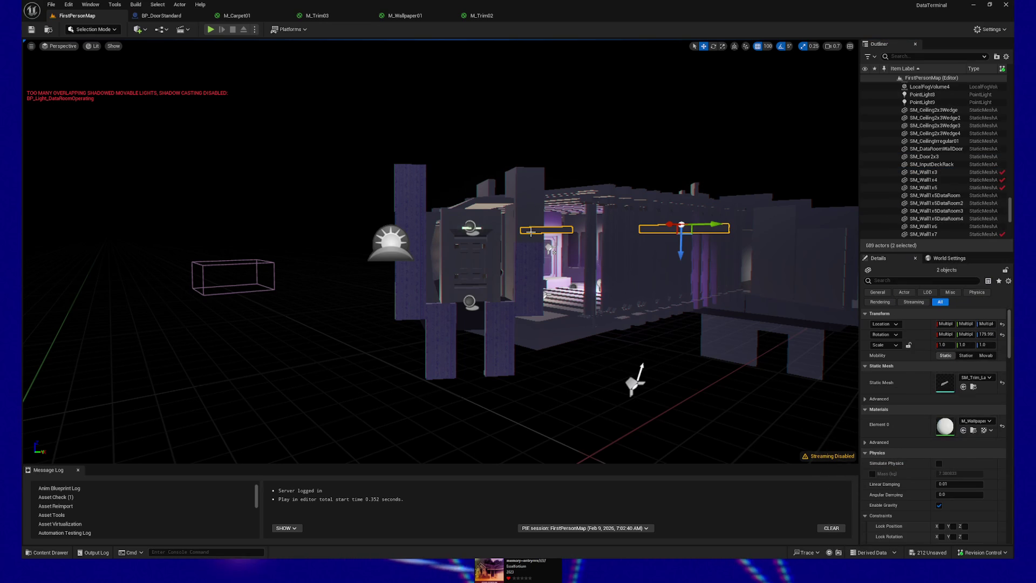
Step: Collapse the RecWing folder in the Outliner and frame the lit room in the viewport
scroll(930, 165, up, 10)
scroll(930, 165, up, 10)
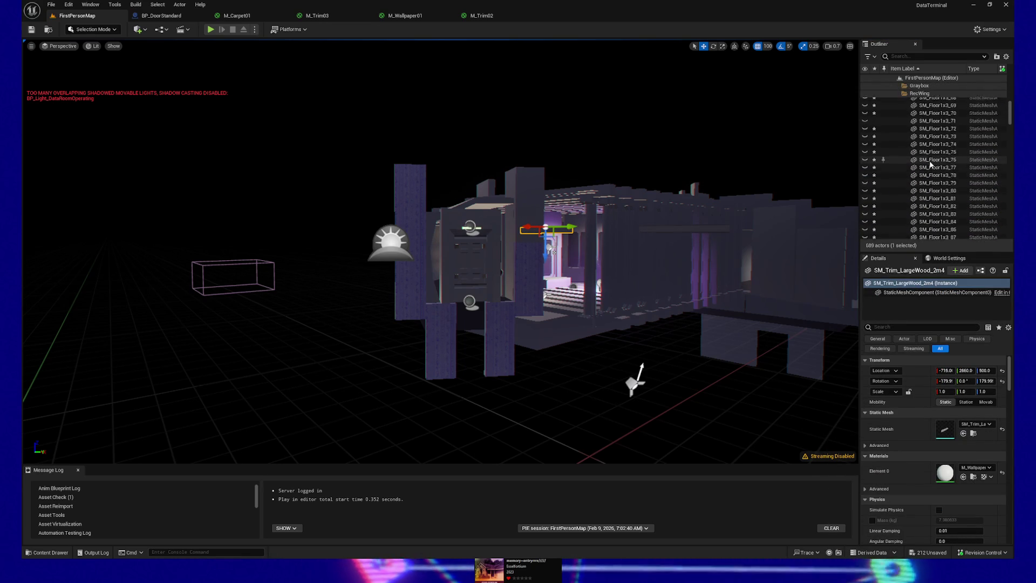
click(865, 126)
key(f)
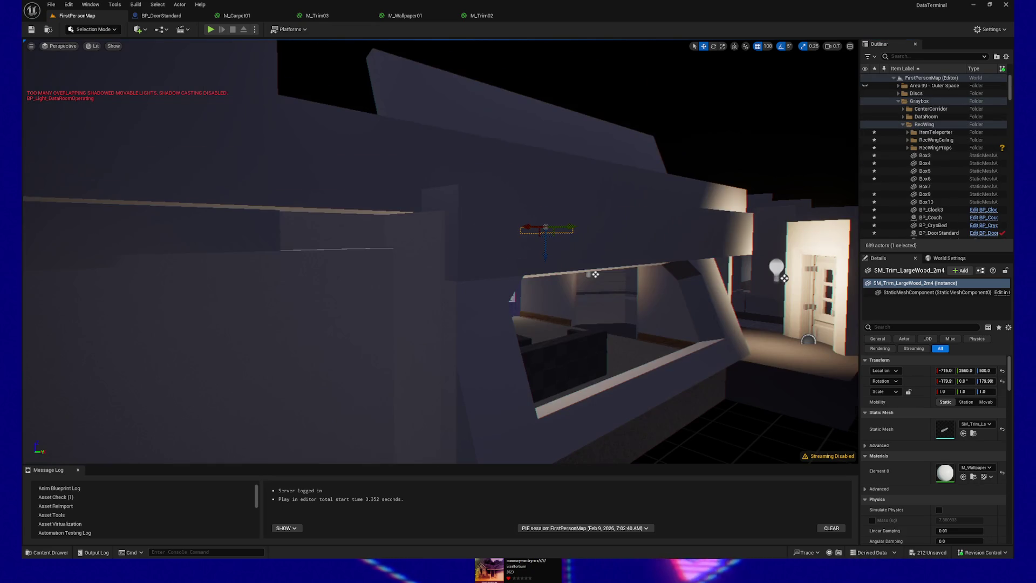
key(w)
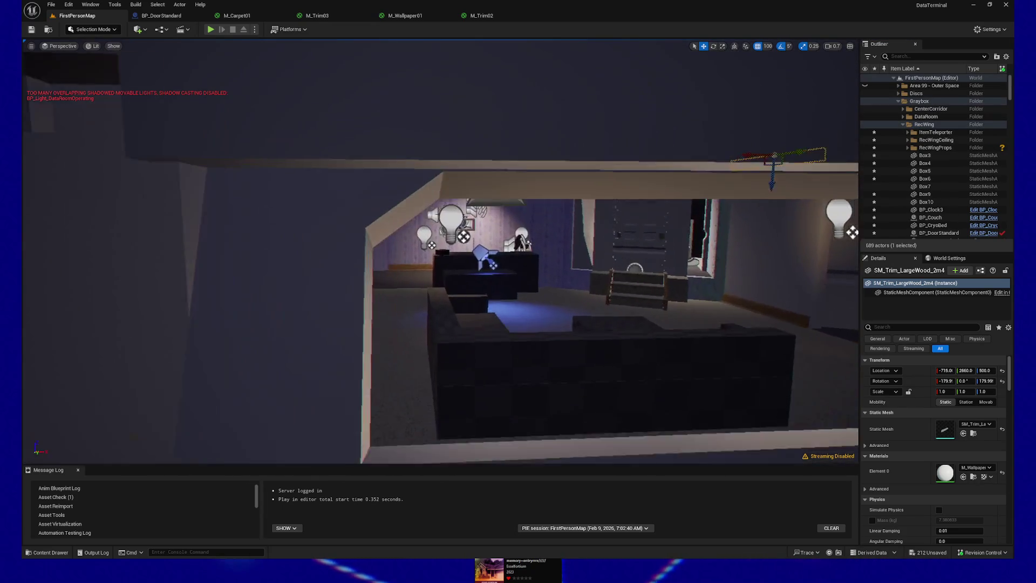
key(s)
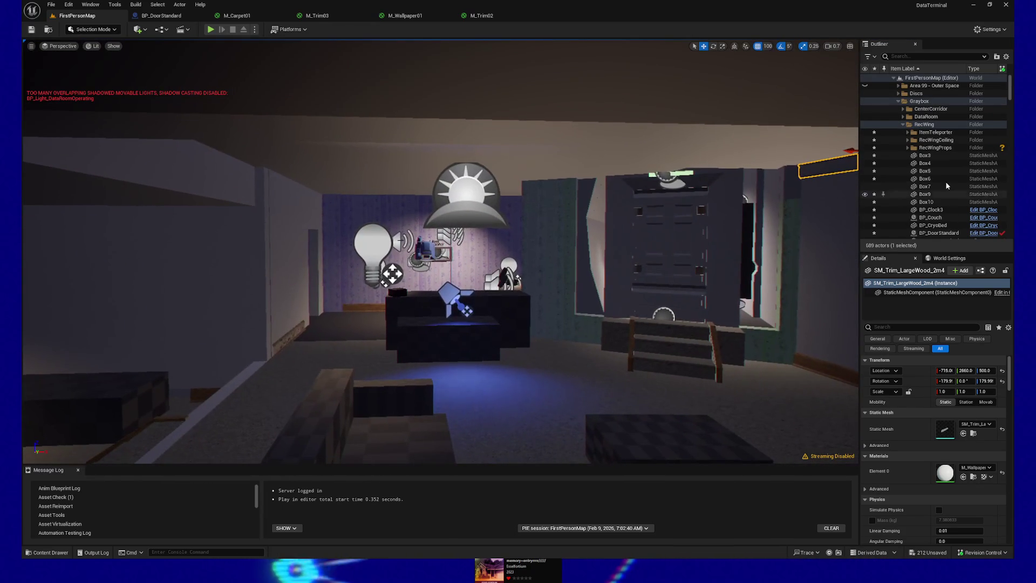
Step: Select all descendants of the RecWing folder, keeping the staircase included
right_click(924, 125)
mouse_move(955, 167)
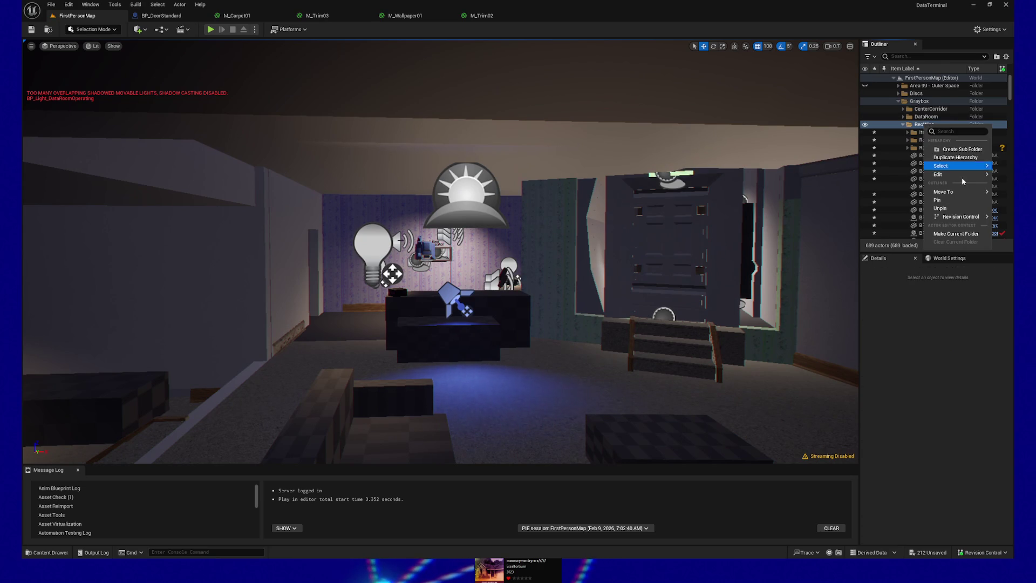
click(893, 176)
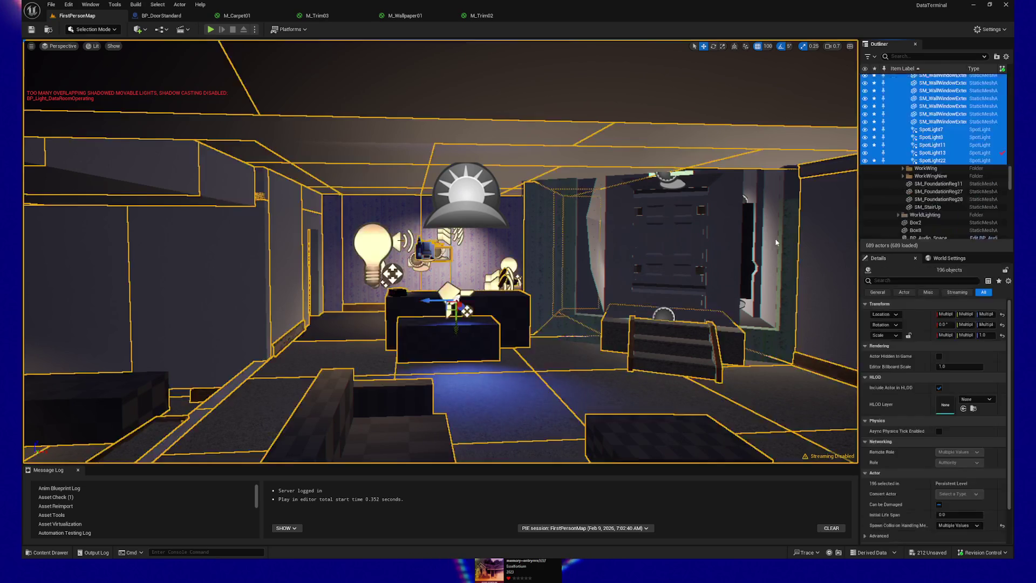
mouse_move(622, 274)
mouse_down()
mouse_move(643, 216)
mouse_move(501, 192)
mouse_move(454, 221)
mouse_move(442, 216)
mouse_move(448, 205)
mouse_move(481, 219)
mouse_move(577, 318)
mouse_move(512, 297)
mouse_move(406, 125)
mouse_up()
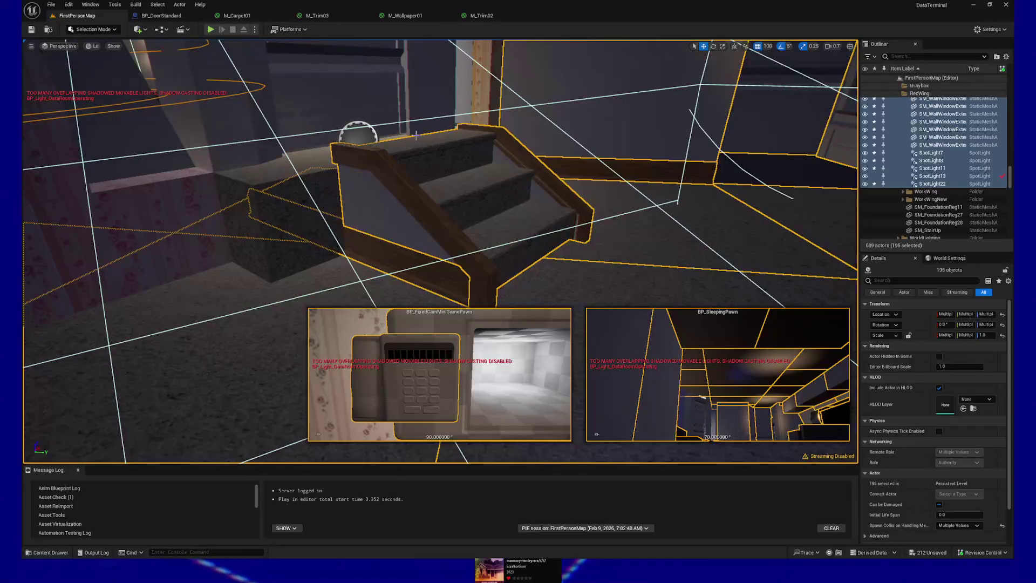
ctrl+click(461, 186)
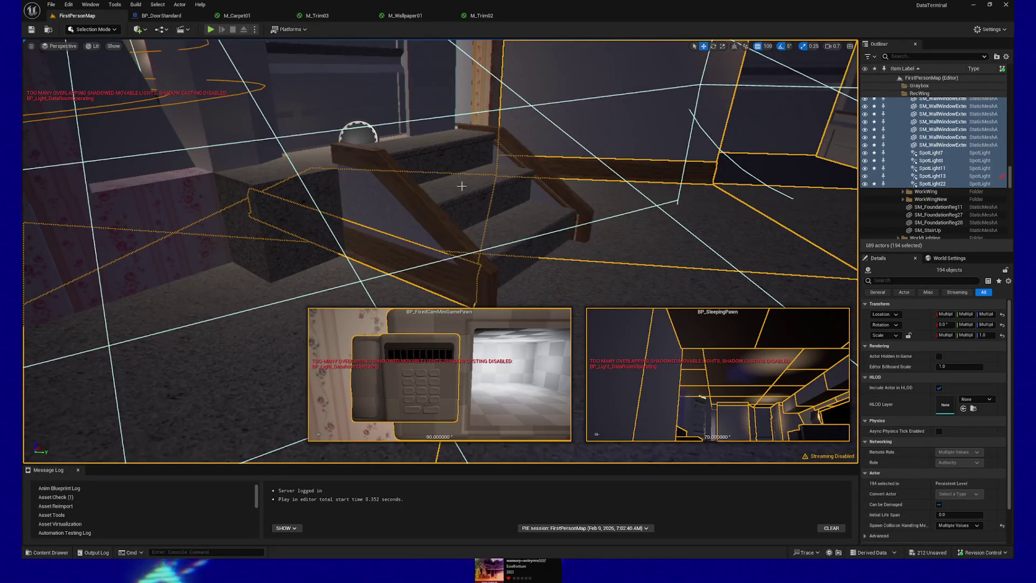
ctrl+click(460, 191)
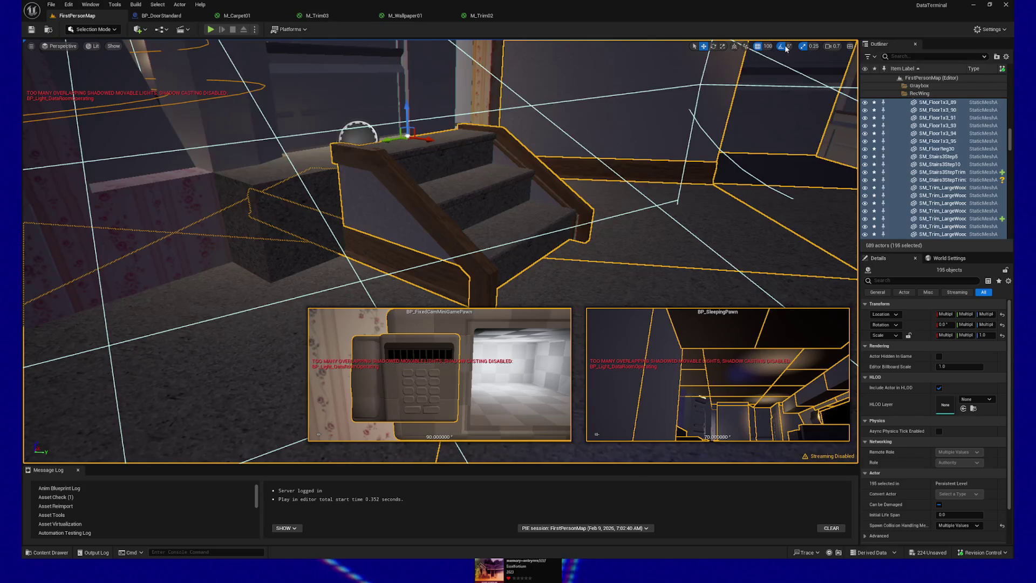
Step: Set grid snap to 10 and lower the selected RecWing pieces slightly along Z
click(768, 47)
click(776, 84)
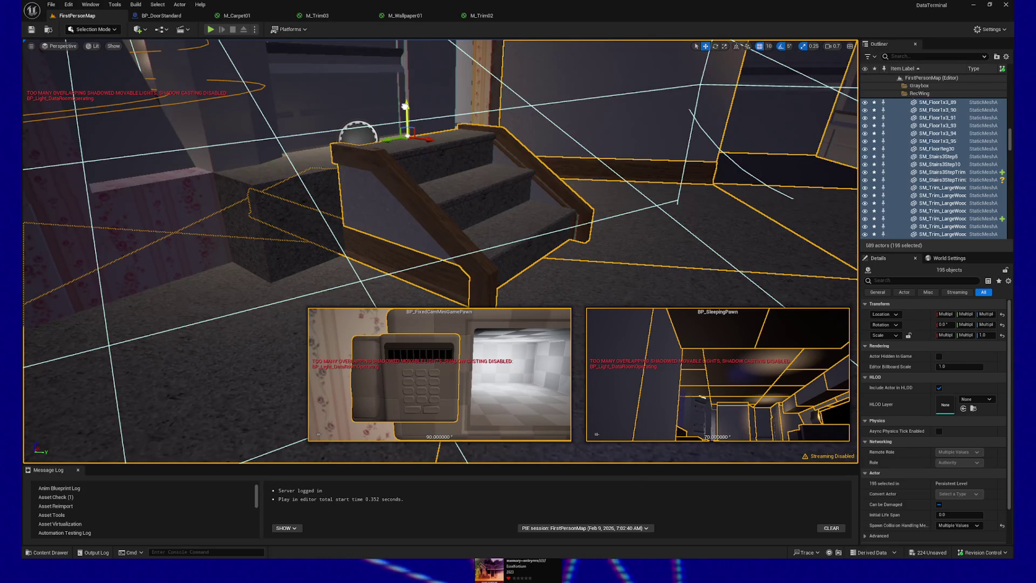
drag(405, 111, 405, 118)
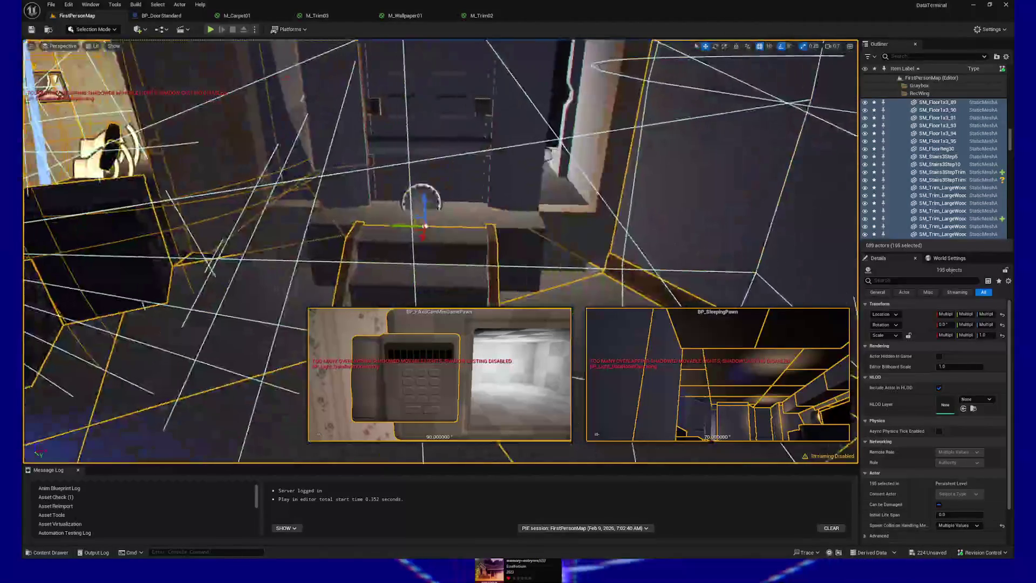
Step: Start a play test with Play From Here from floor tile SM_Floor1x3_78
click(303, 352)
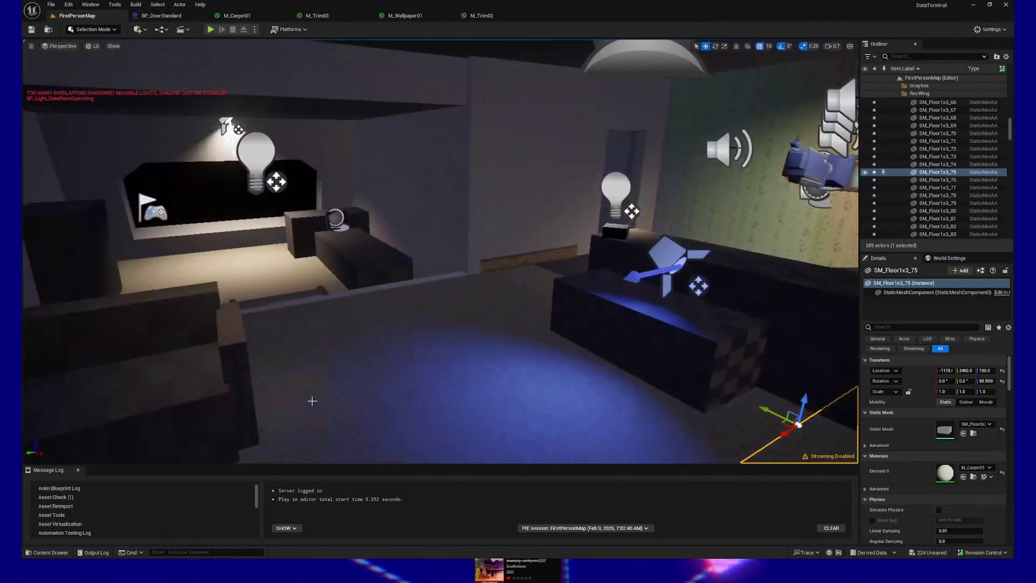
click(373, 378)
right_click(348, 392)
click(362, 390)
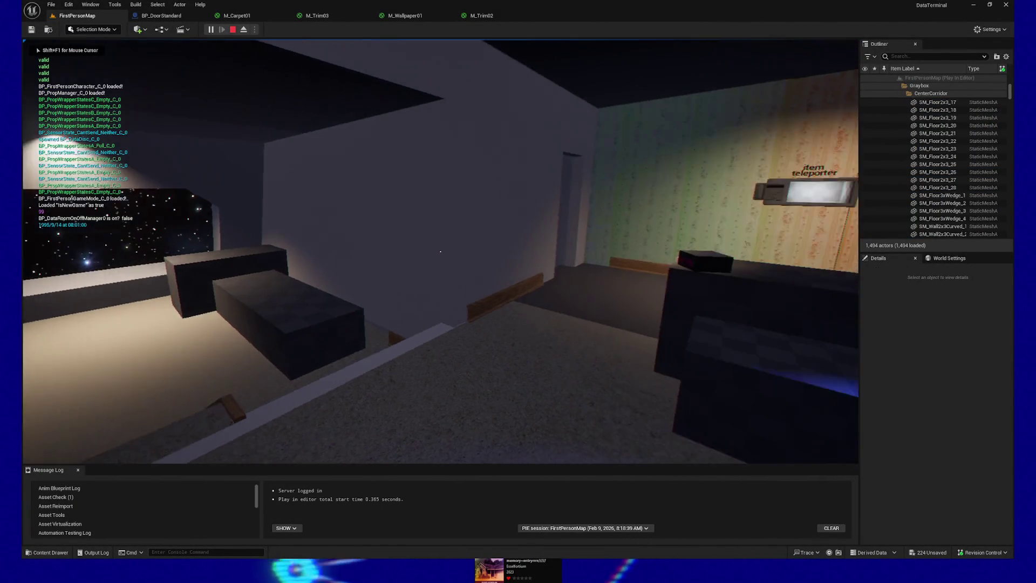
Step: Walk the player from the bedroom desk past the steps and corridor into the lounge
key(s)
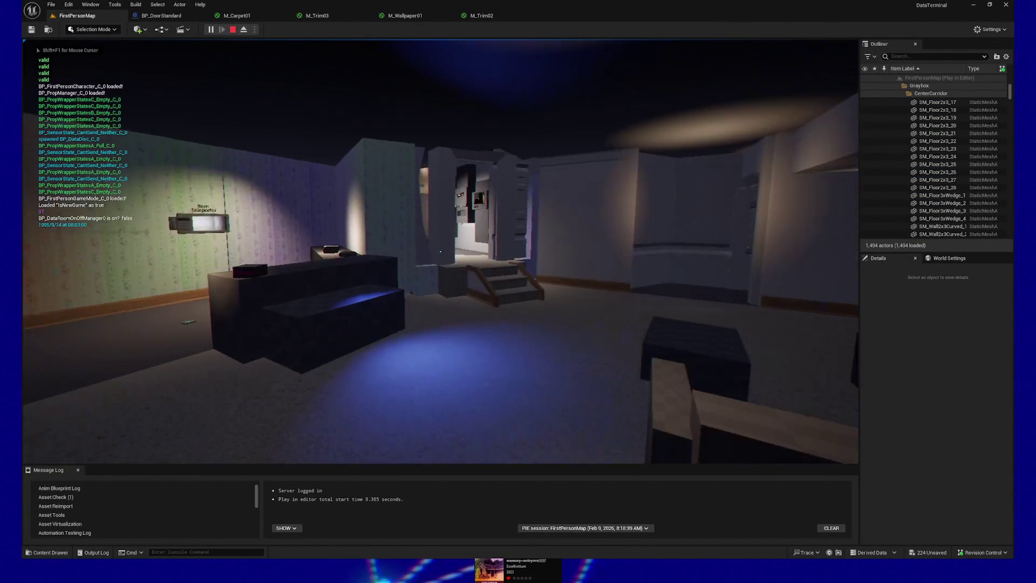
key(d)
key(w)
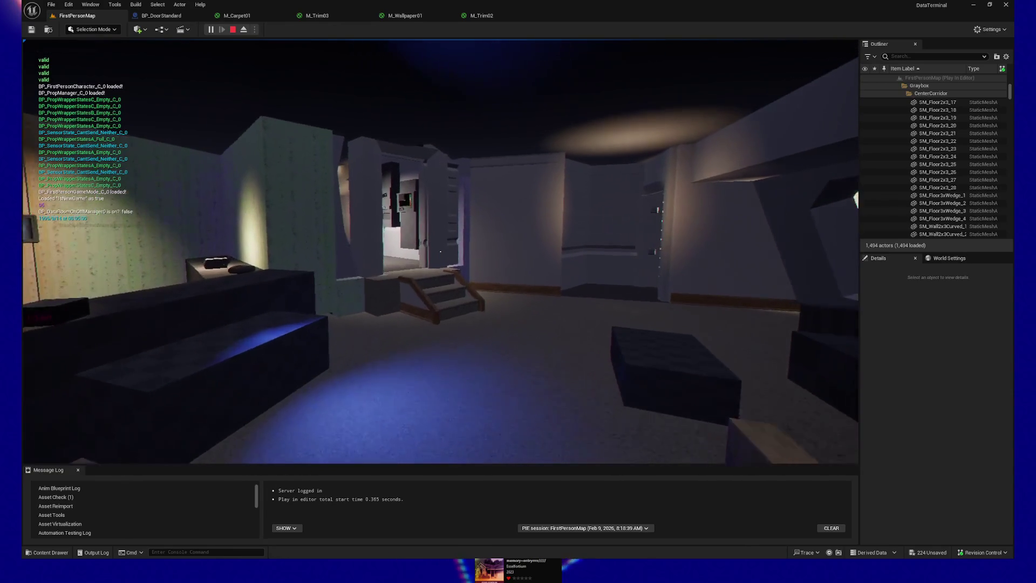
key(w)
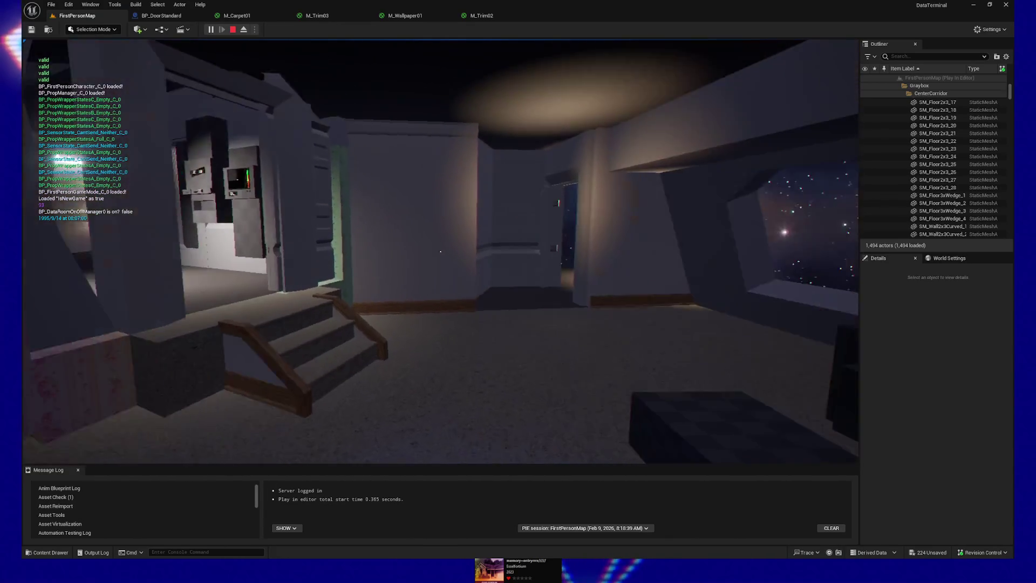
key(w)
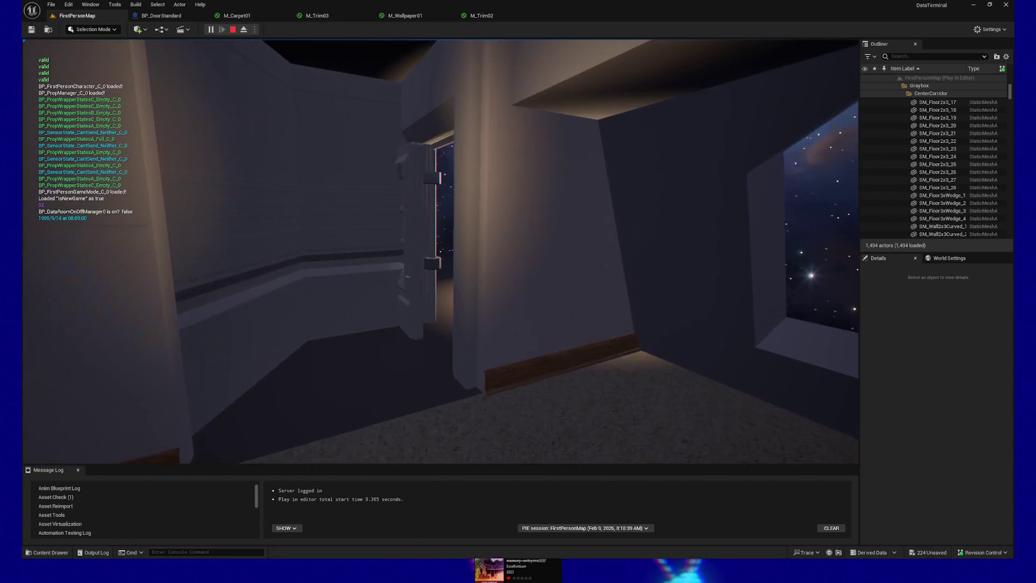
key(w)
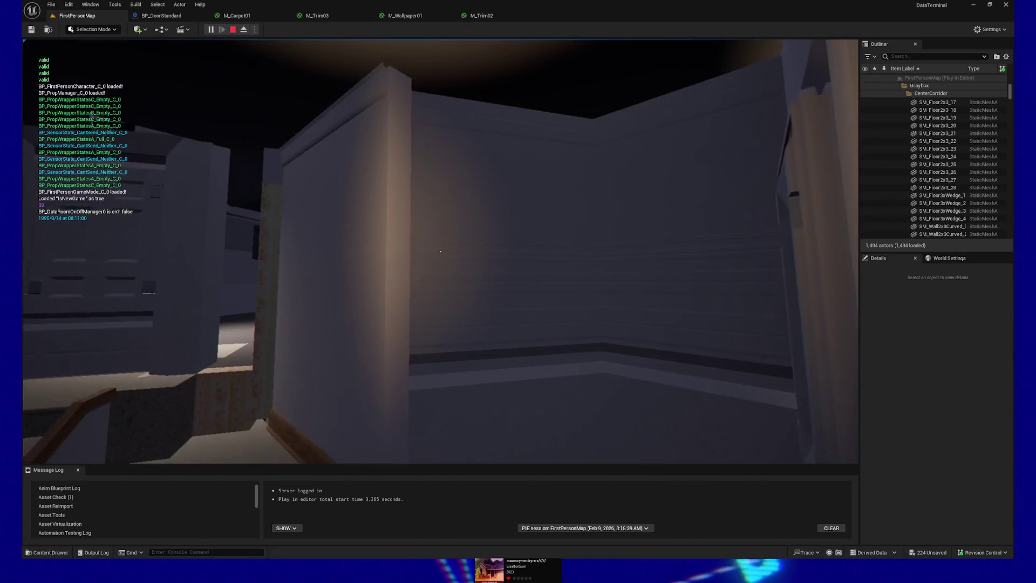
key(w)
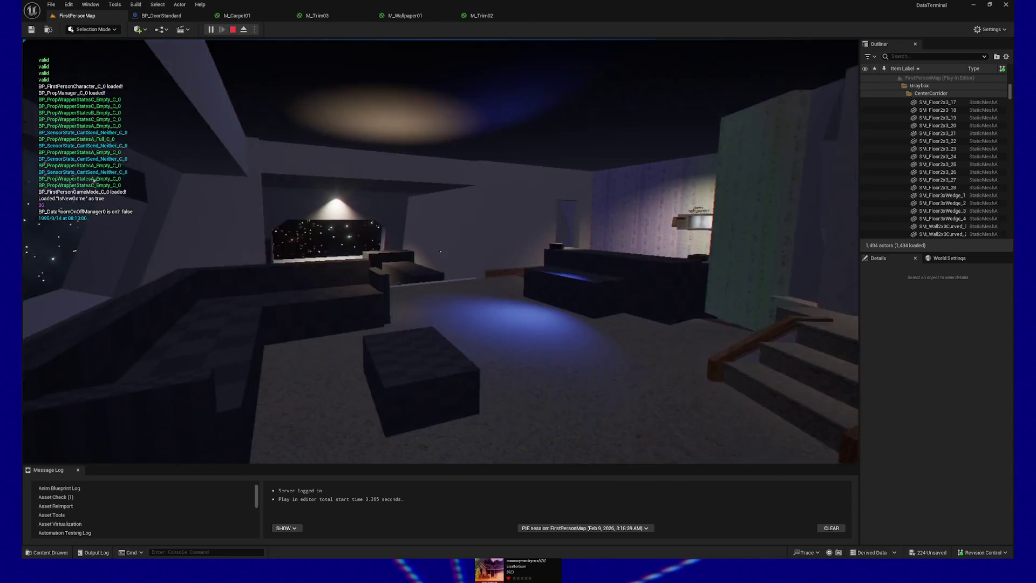
key(w)
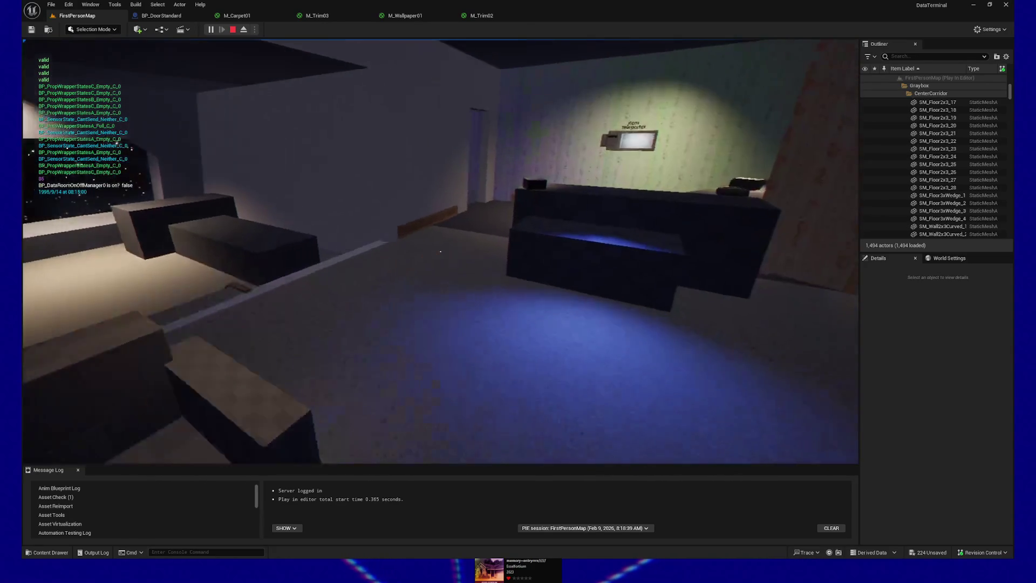
key(w)
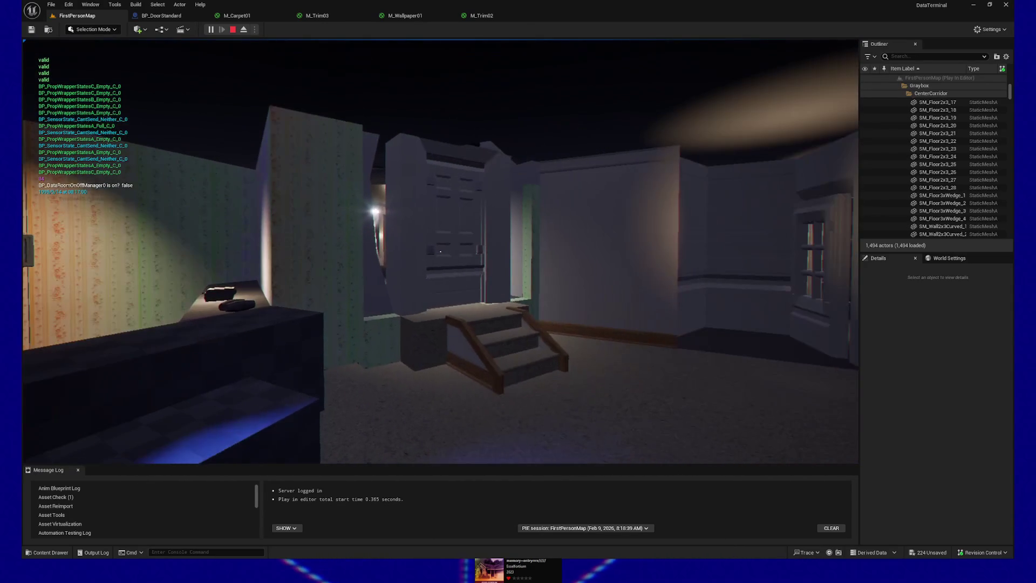
key(w)
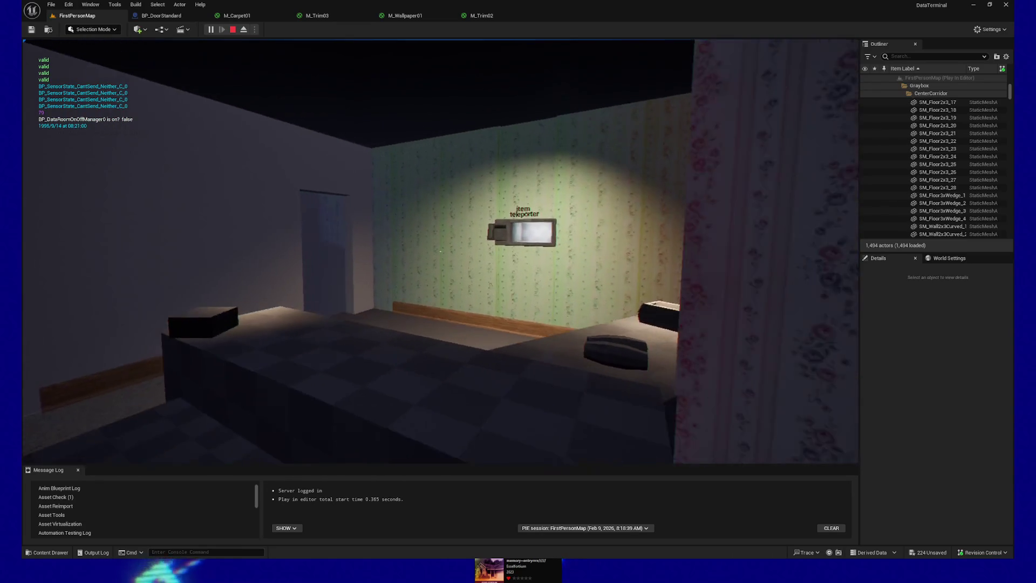
Step: Continue through the starry-window lounge, down the steps and past the stairs to the paned-window doorway
key(w)
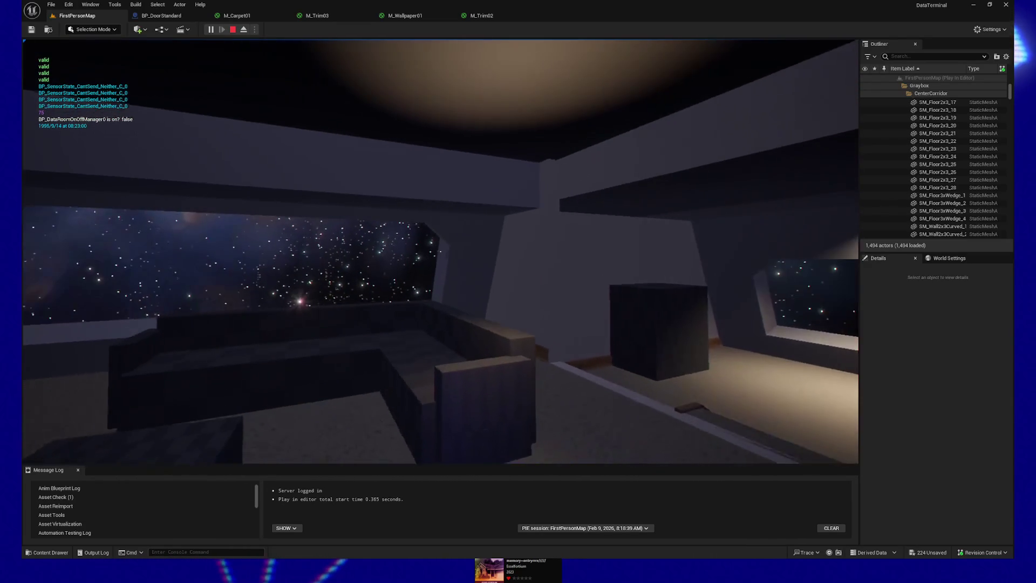
key(w)
key(w)
key(w)
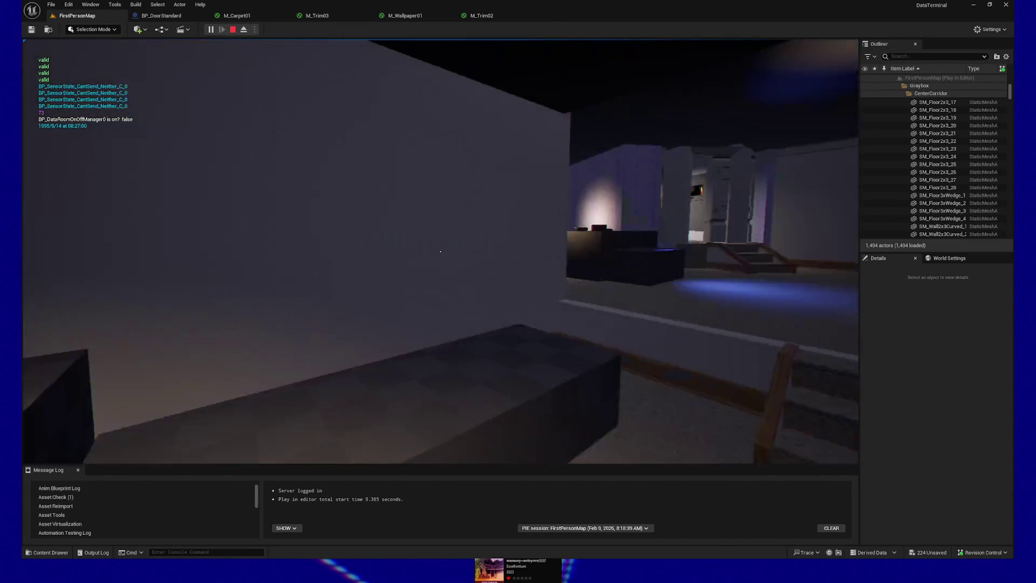
key(w)
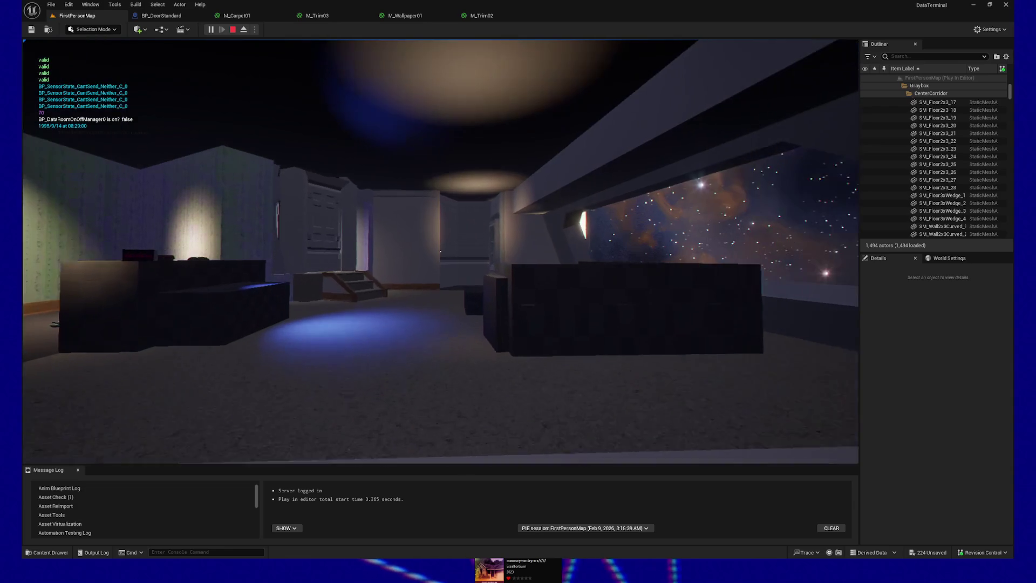
key(w)
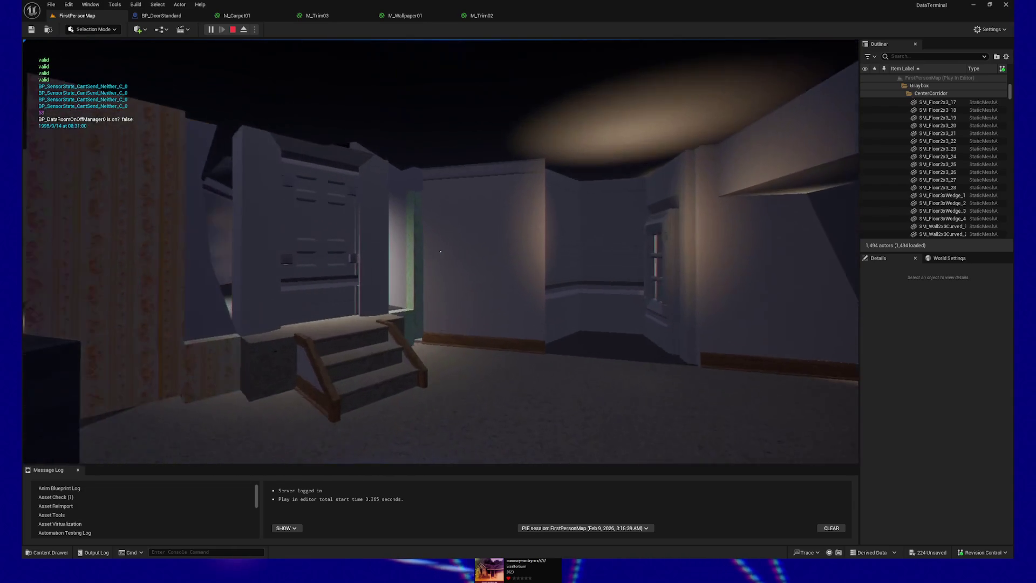
key(w)
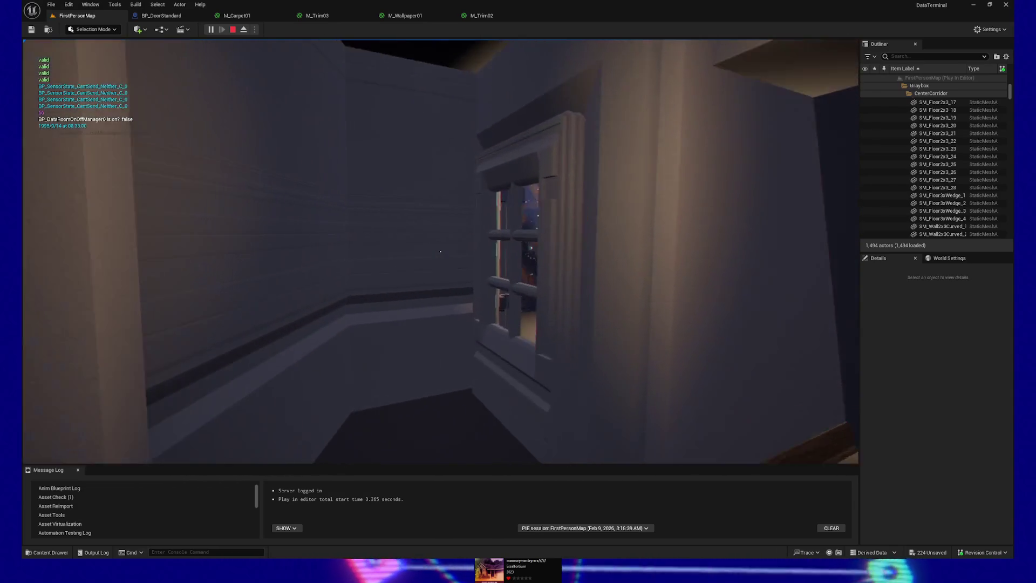
key(w)
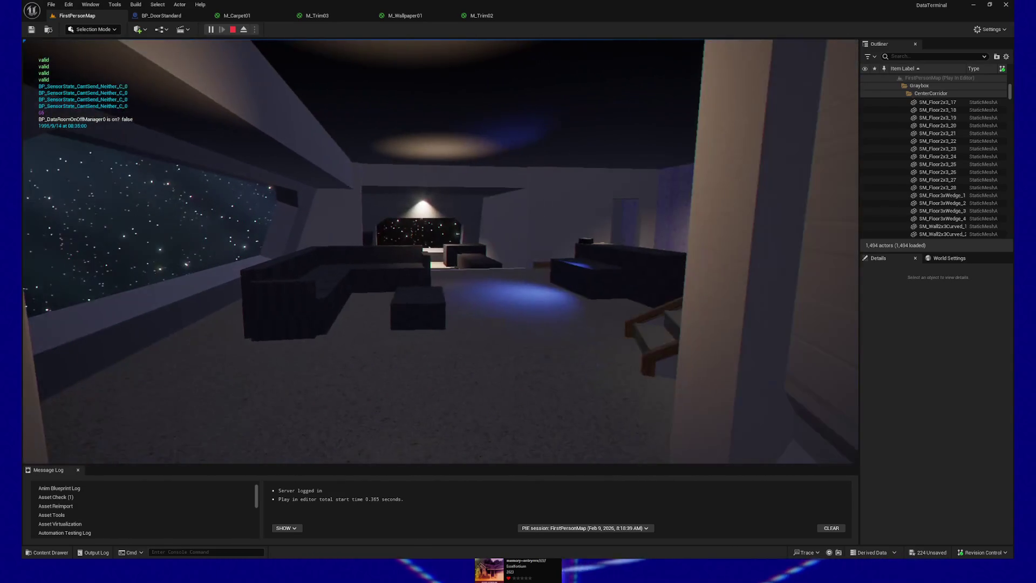
key(w)
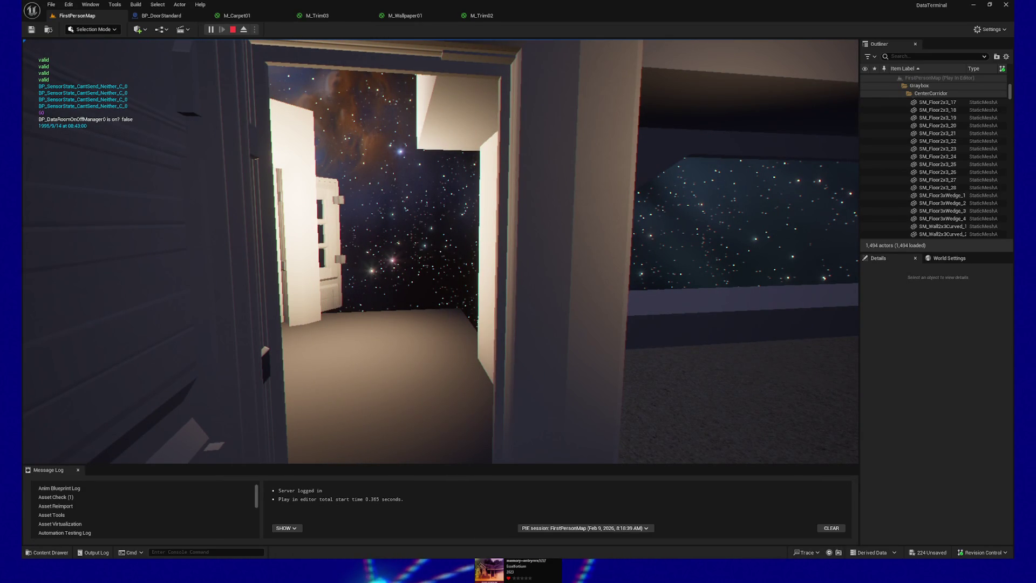
Step: Walk down into the starry-window room among the sofas, then pause at the GAME PAUSED menu
key(w)
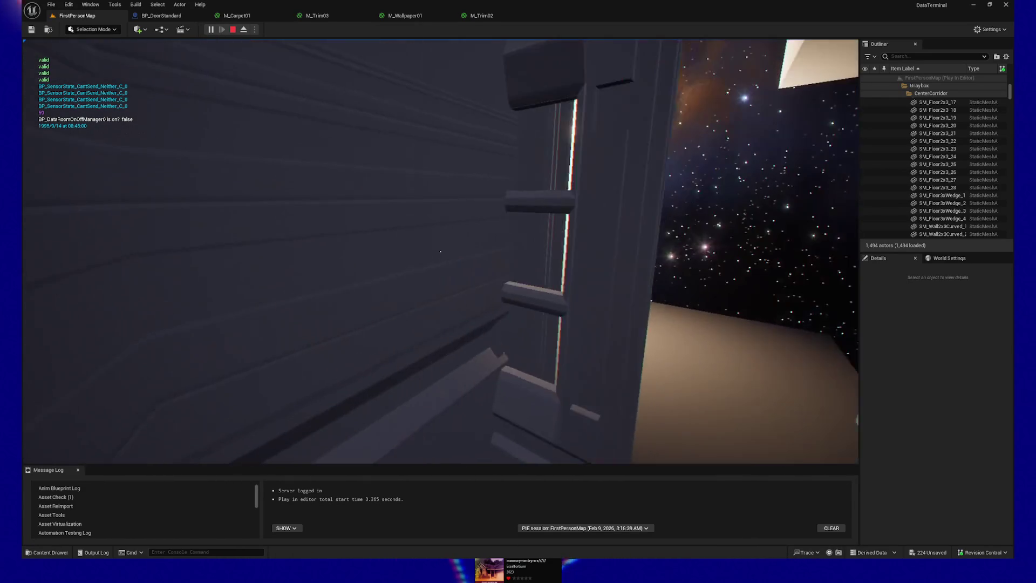
mouse_move(441, 251)
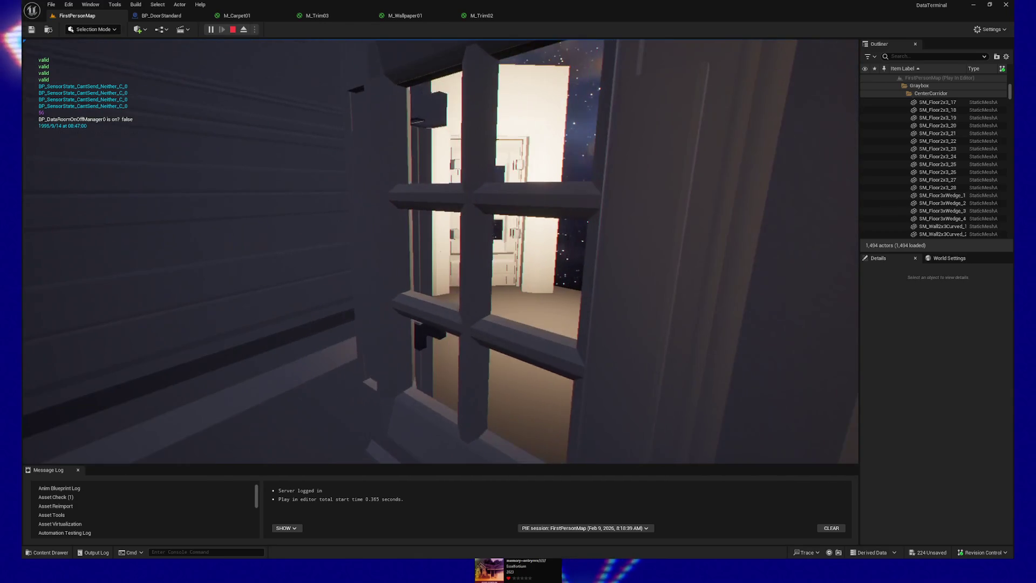
key(w)
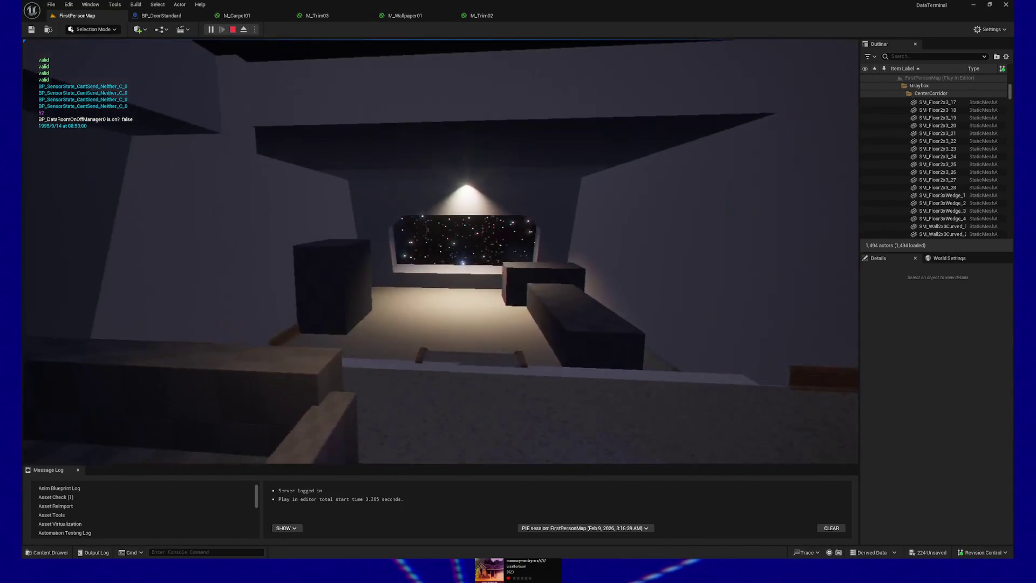
key(w)
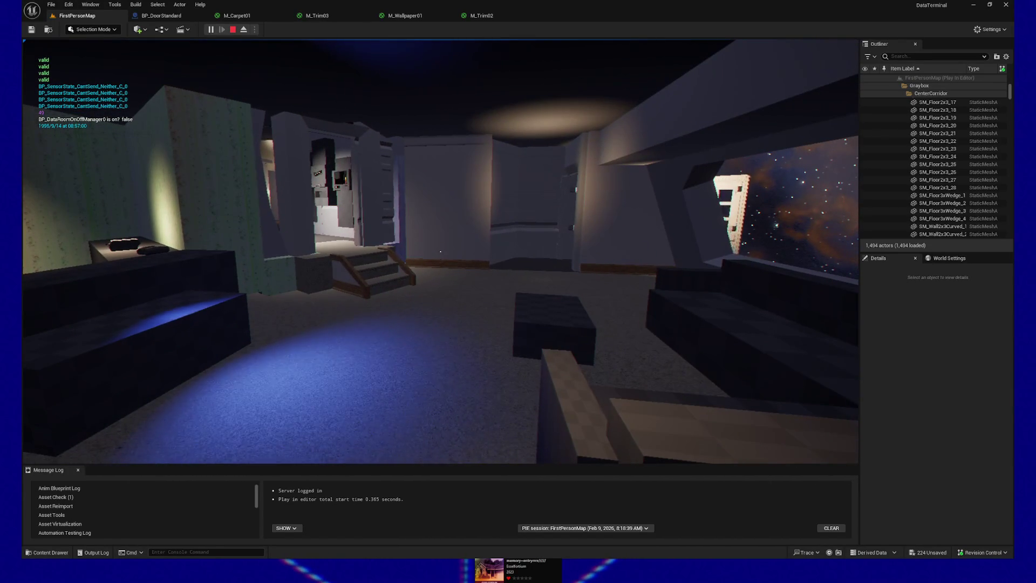
key(w)
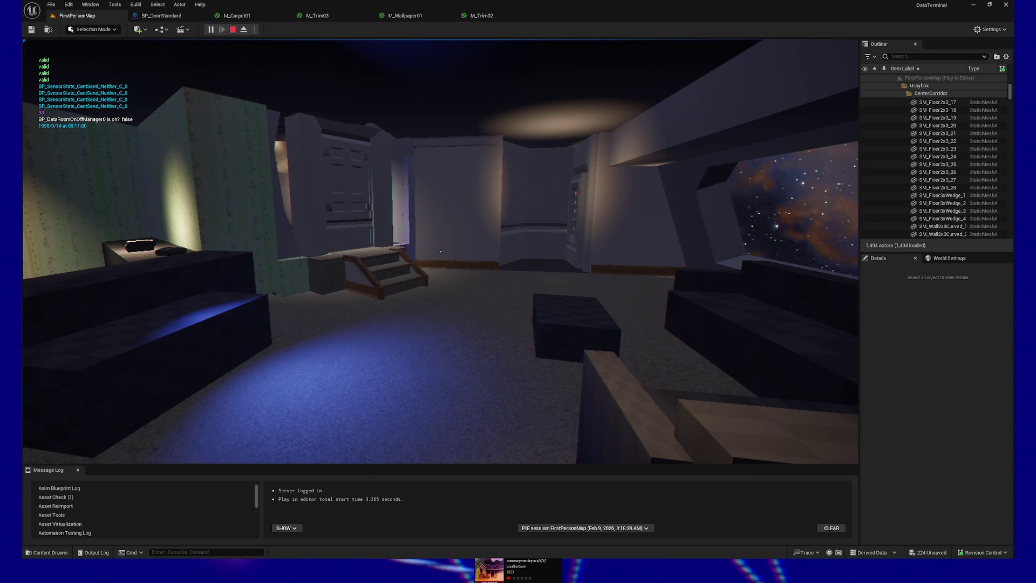
key(Escape)
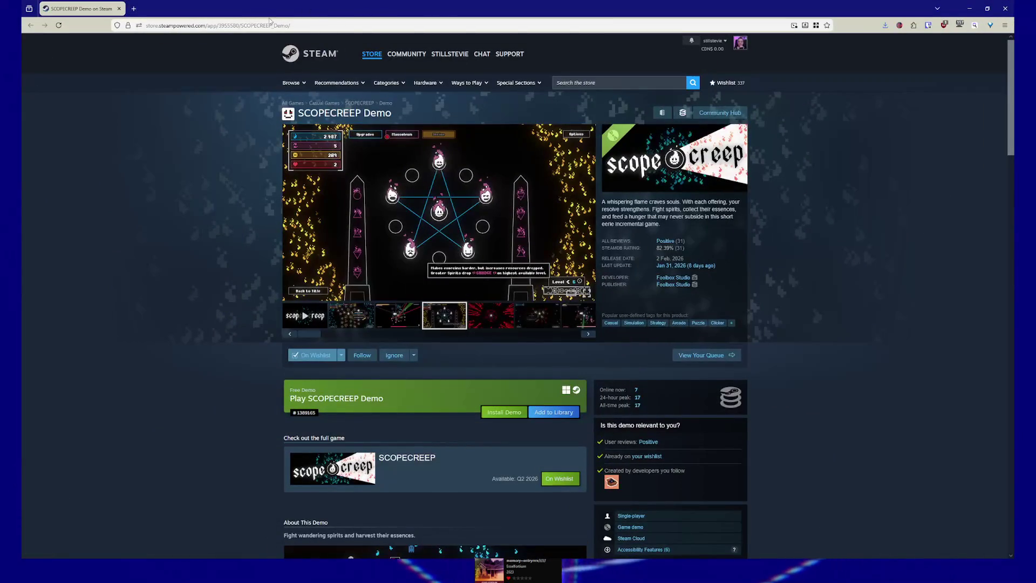
click(268, 24)
click(129, 453)
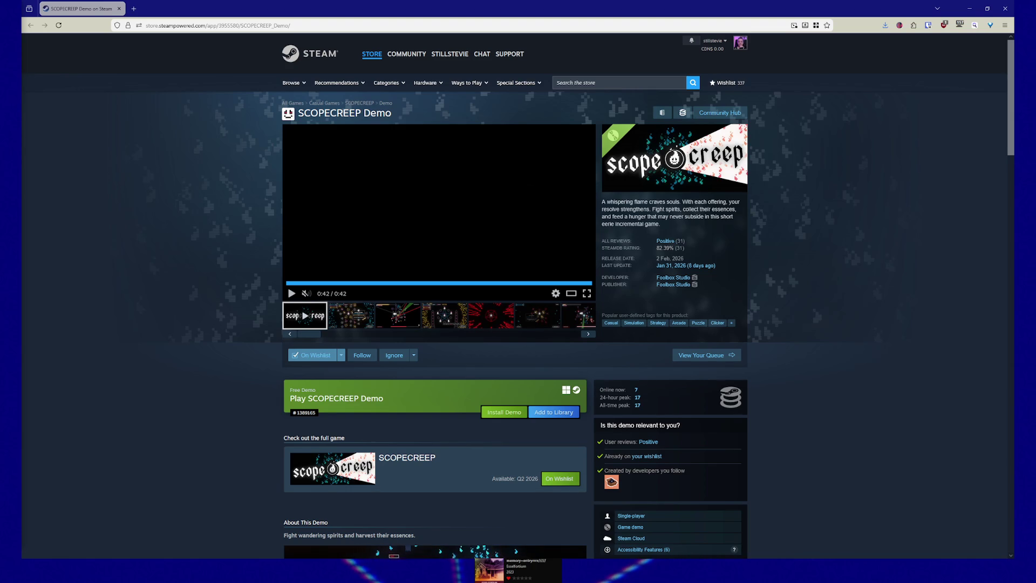
Step: Scroll down and expand the full SCOPECREEP Demo description with READ MORE
scroll(228, 362, down, 5)
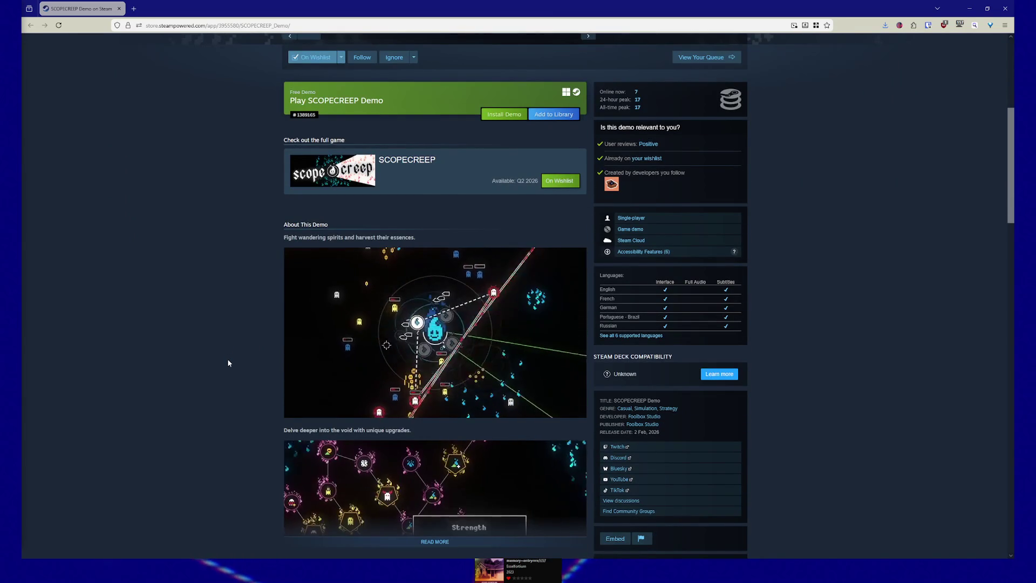
scroll(228, 363, down, 5)
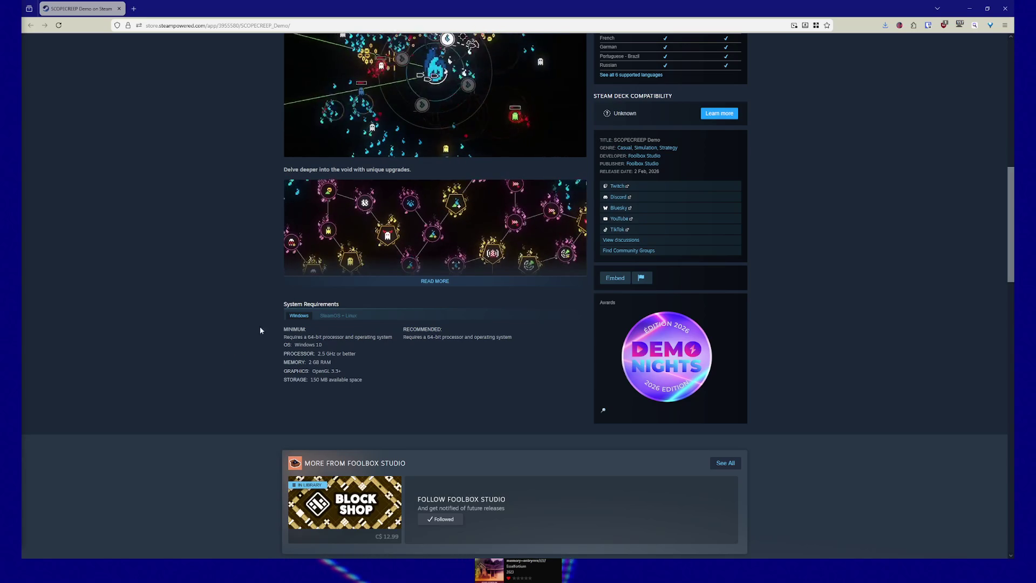
click(423, 288)
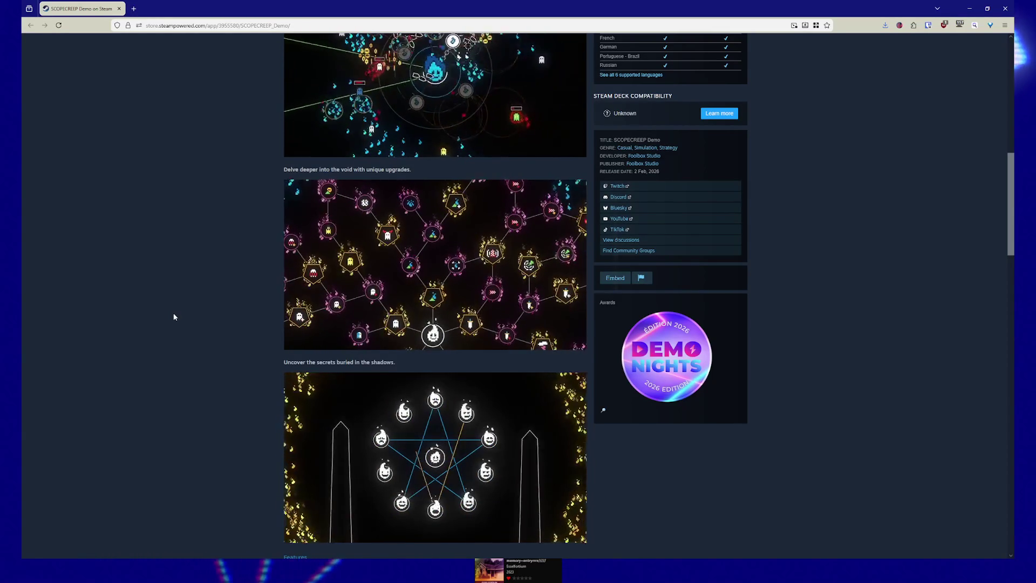
Step: Go to developer Foolbox Studio's page and open the Block Shop store page
scroll(209, 305, up, 1)
scroll(209, 304, down, 5)
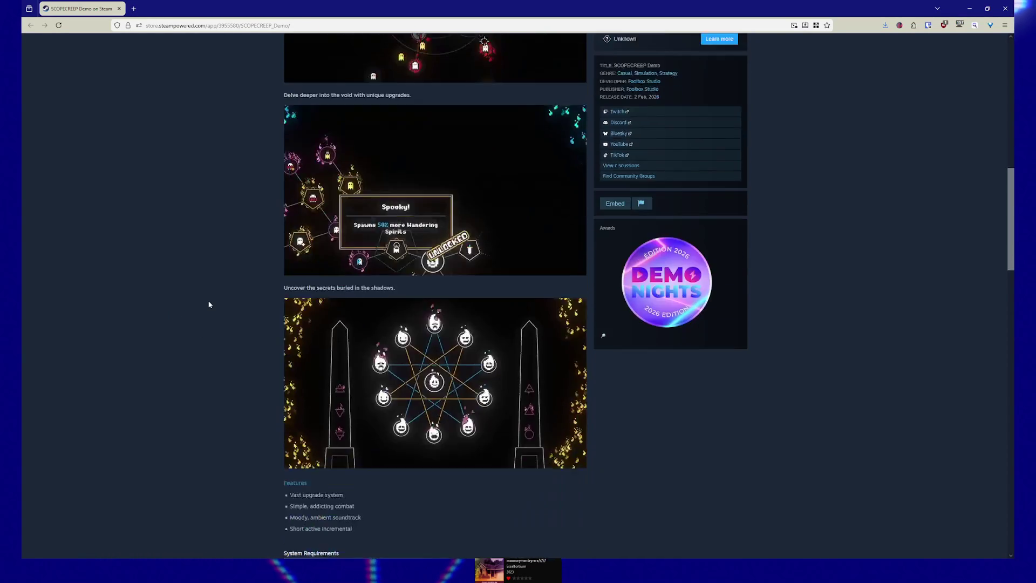
scroll(209, 304, up, 4)
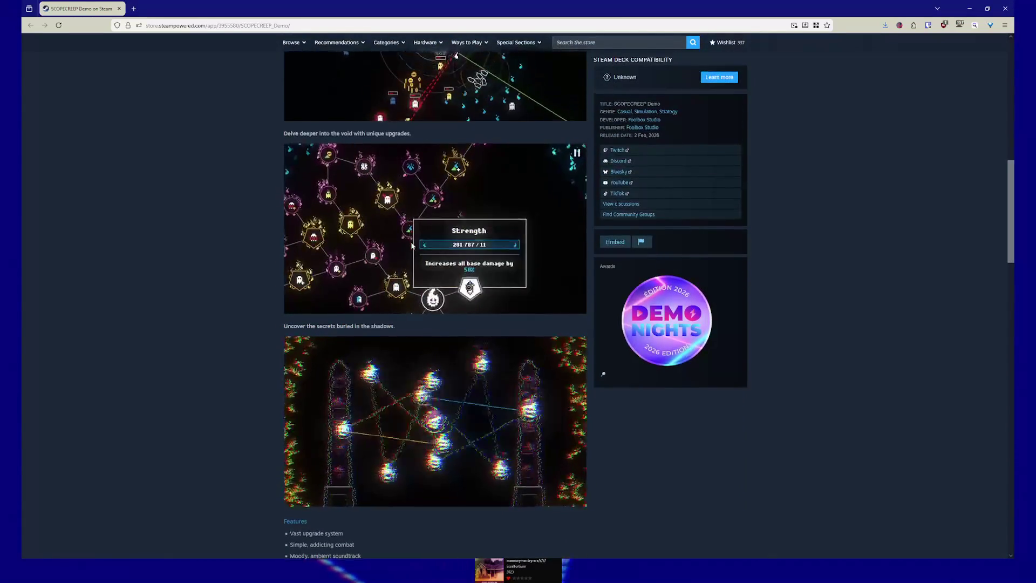
scroll(403, 241, up, 10)
click(688, 278)
click(399, 413)
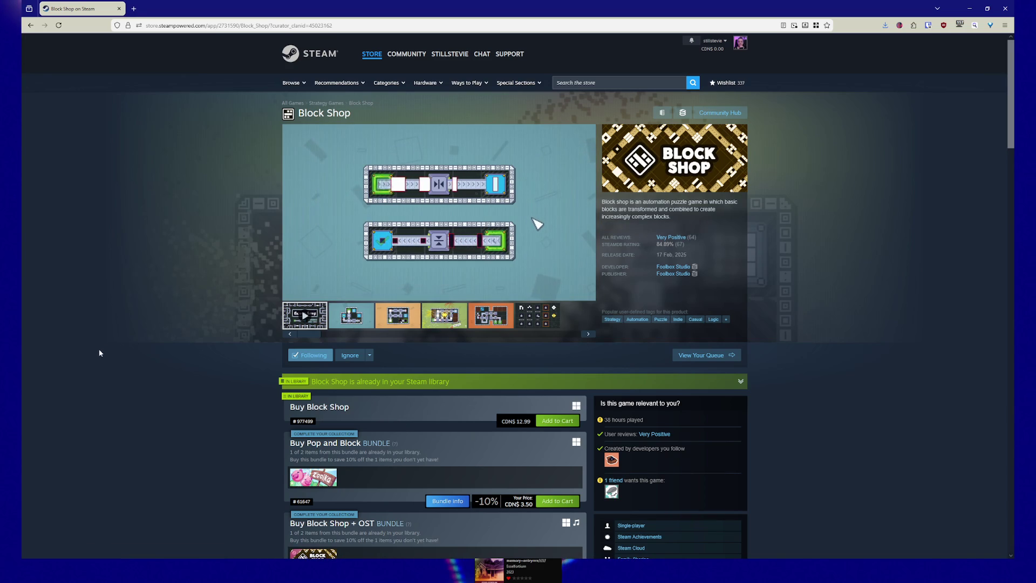
Step: Go back twice, via the Foolbox Studio page, to the SCOPECREEP Demo store page
click(32, 27)
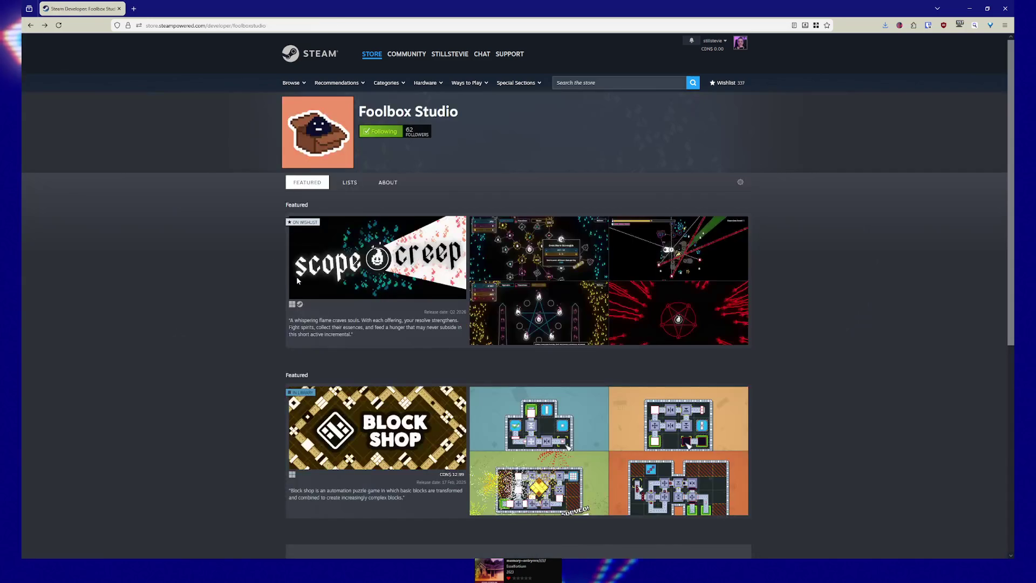
click(32, 26)
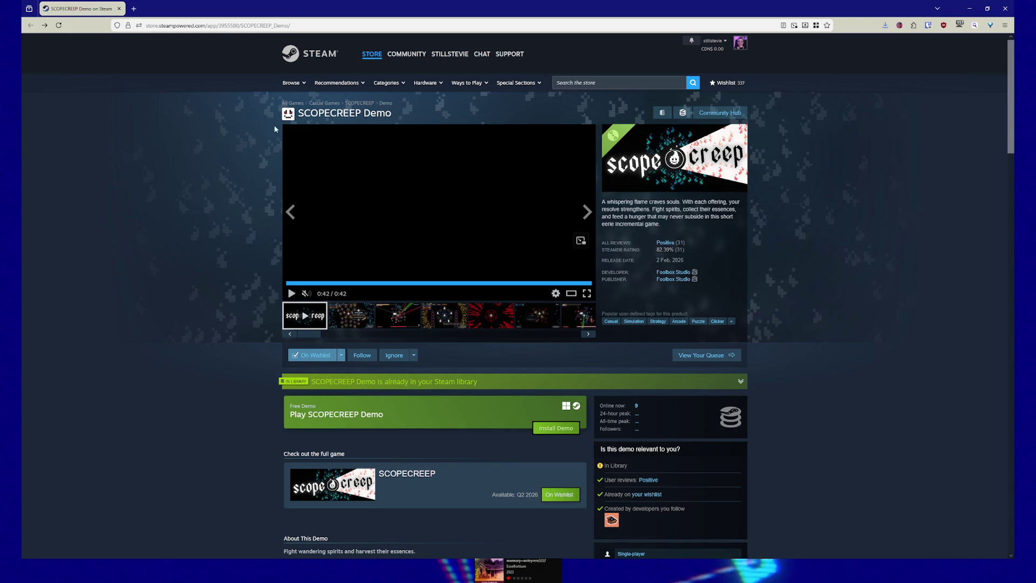
Step: Go forward through the Foolbox Studio page to the Block Shop store page
click(49, 27)
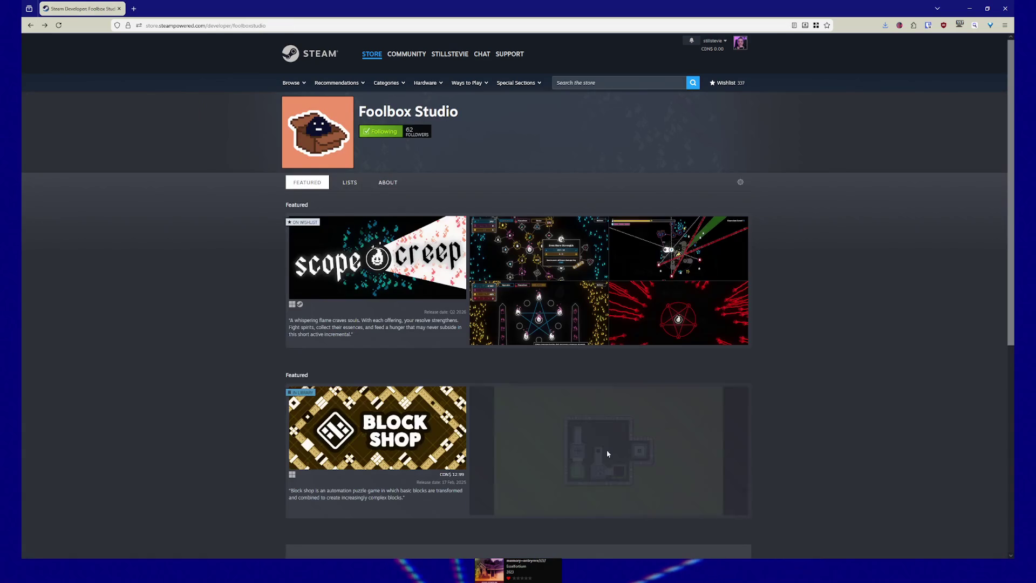
click(415, 453)
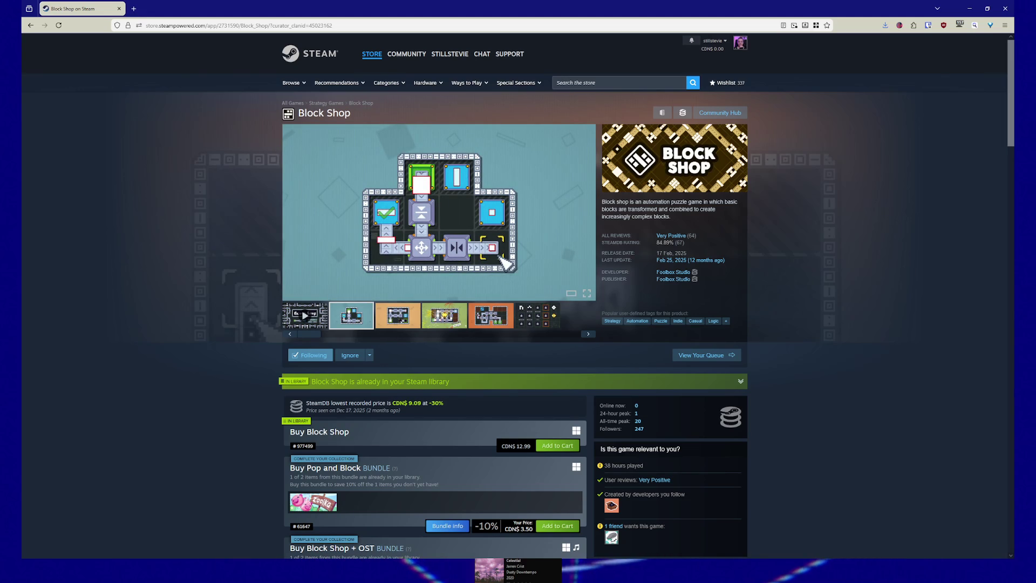
Step: Scroll the Block Shop page, go back to Foolbox Studio, and minimise Firefox
scroll(210, 267, down, 3)
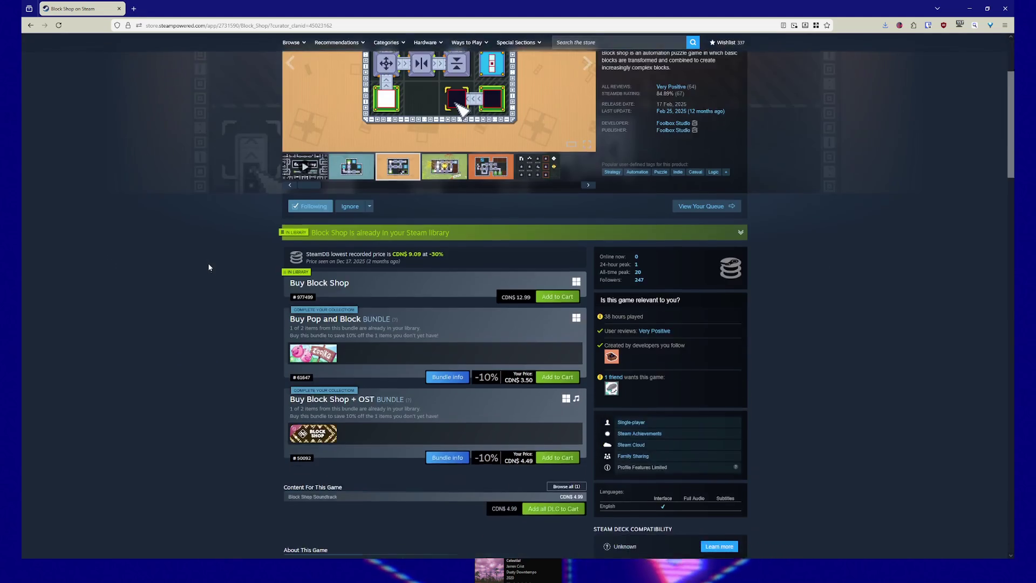
scroll(210, 266, down, 3)
scroll(210, 267, up, 6)
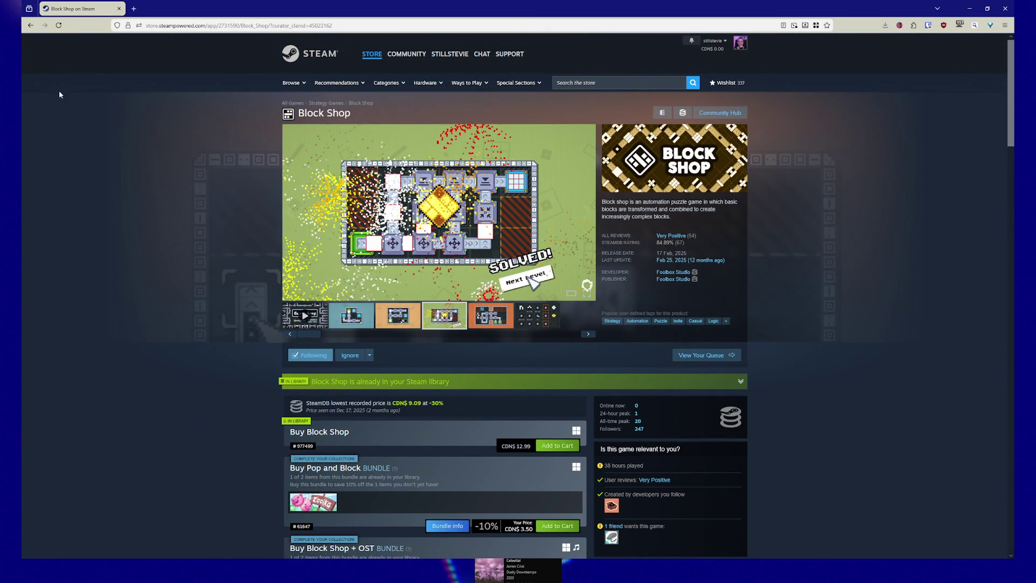
click(32, 26)
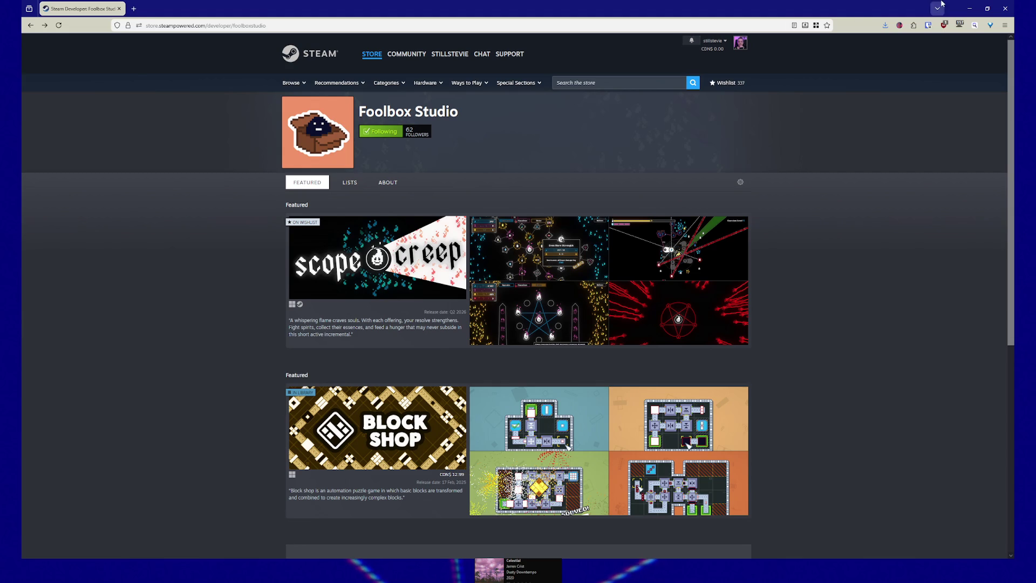
click(970, 11)
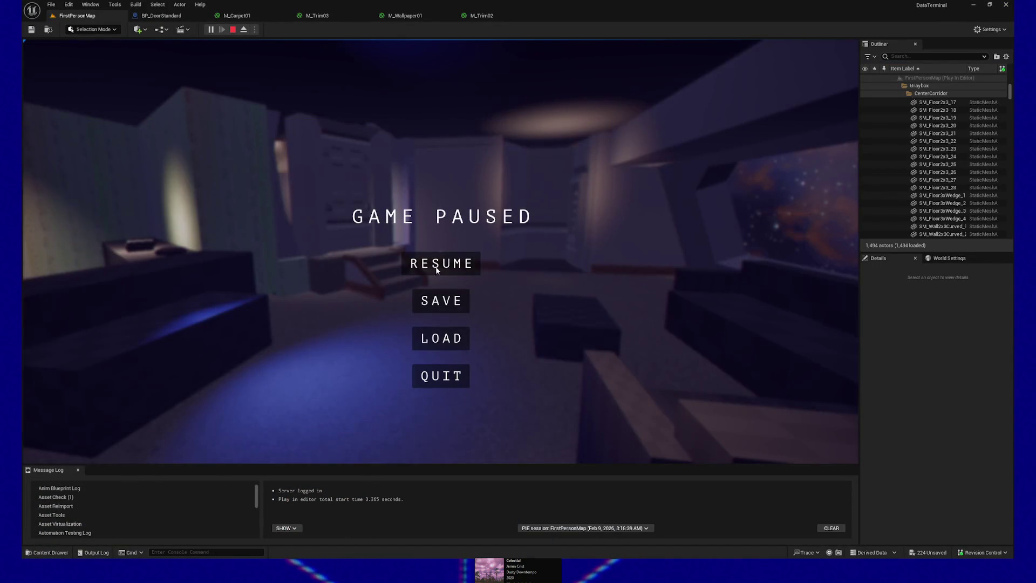
Step: Resume the paused game and walk toward the counter by the item teleporter
click(437, 264)
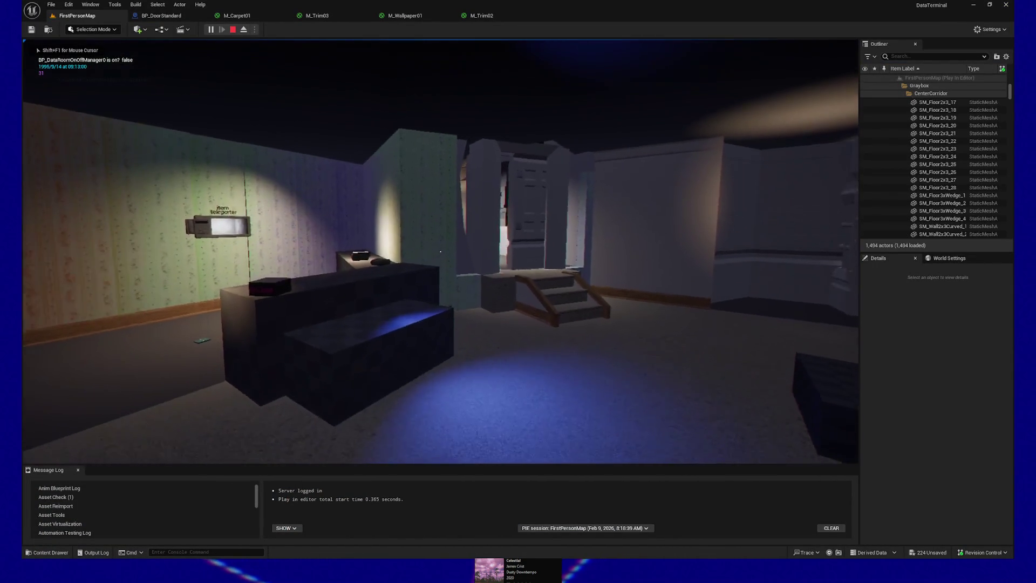
key(w)
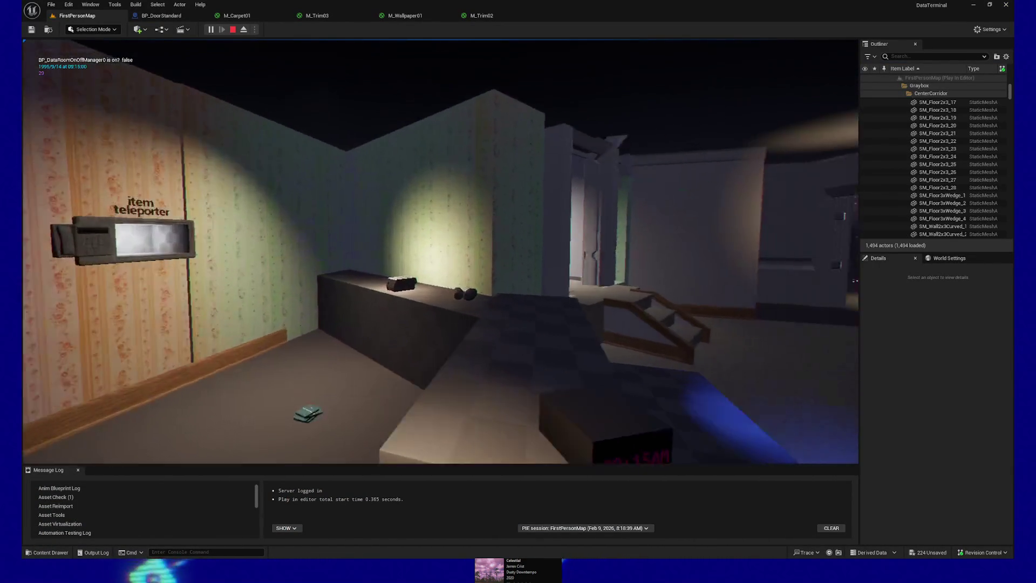
key(w)
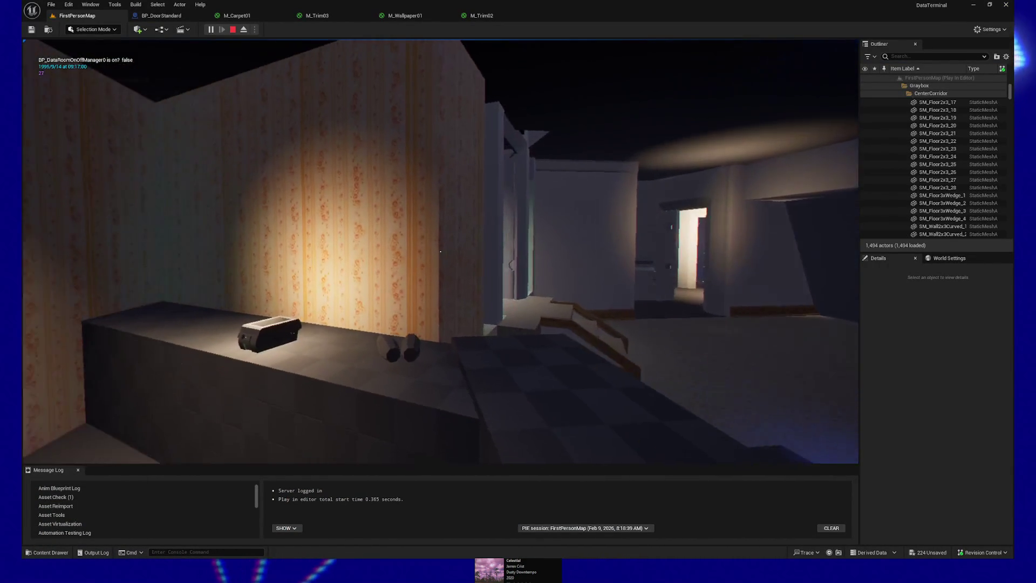
key(w)
key(w)
Step: Pause with Esc, choose QUIT and confirm to return to the editor
key(Escape)
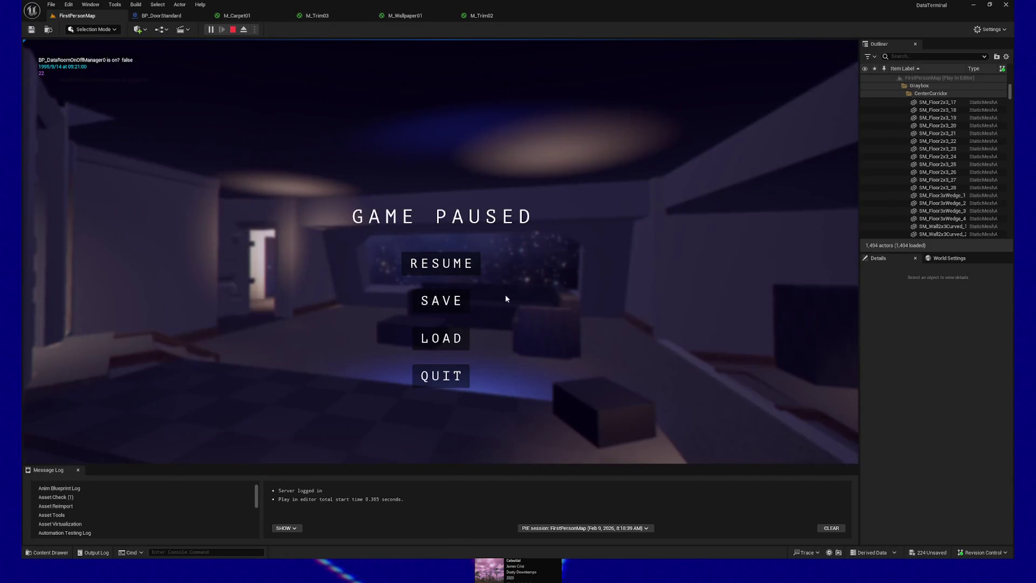
click(441, 376)
click(509, 326)
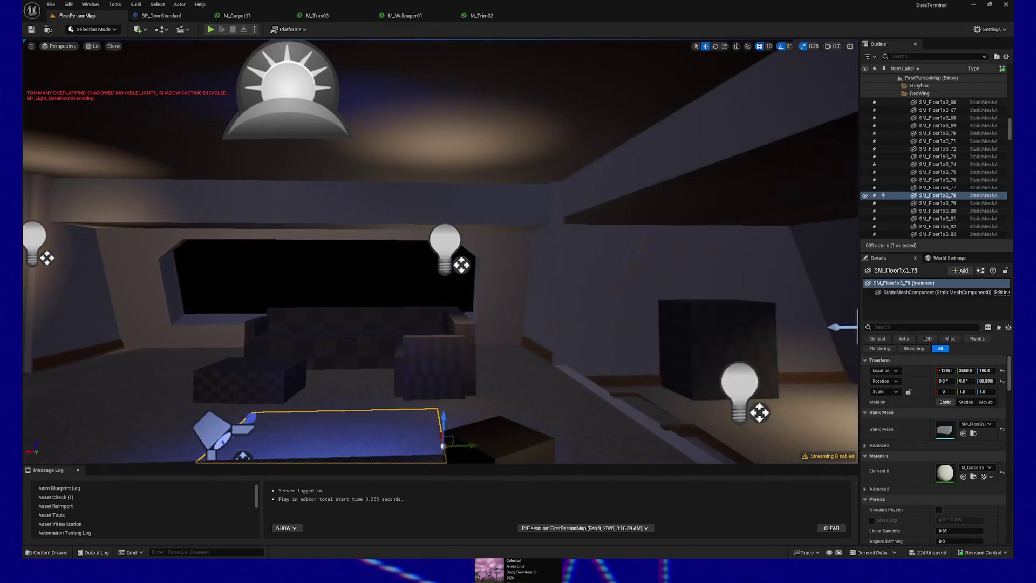
Step: Fly the editor camera around the room, then Play From Here on the carpet beside the sofa
key(w)
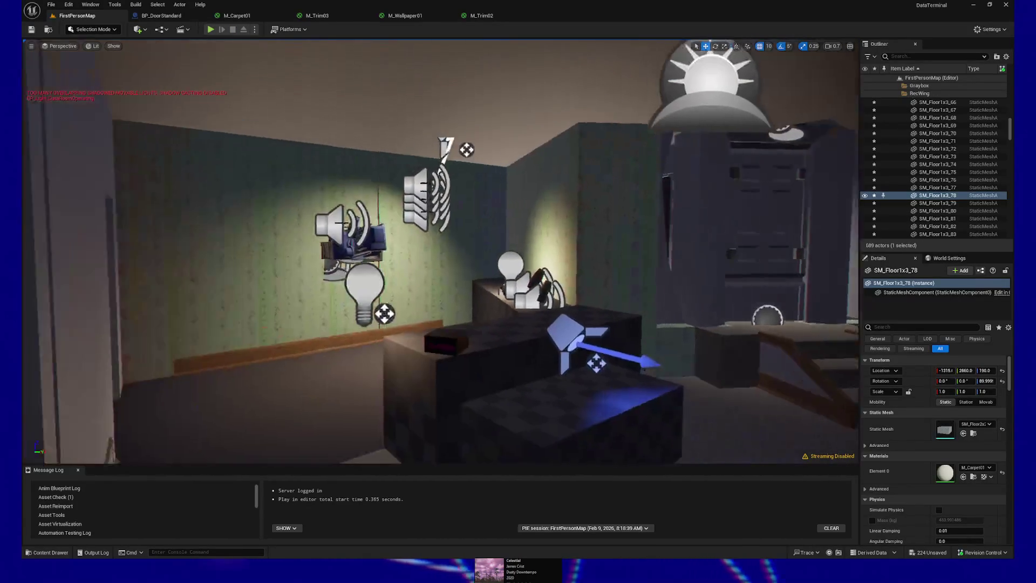
key(a)
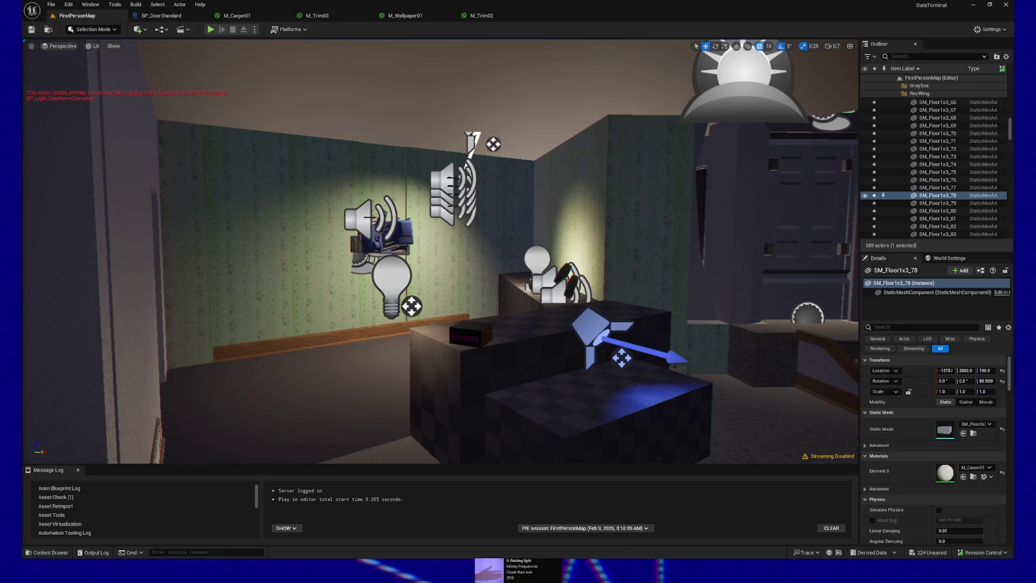
mouse_move(494, 331)
mouse_down()
mouse_move(412, 321)
mouse_move(368, 361)
mouse_up()
right_click(369, 361)
click(398, 366)
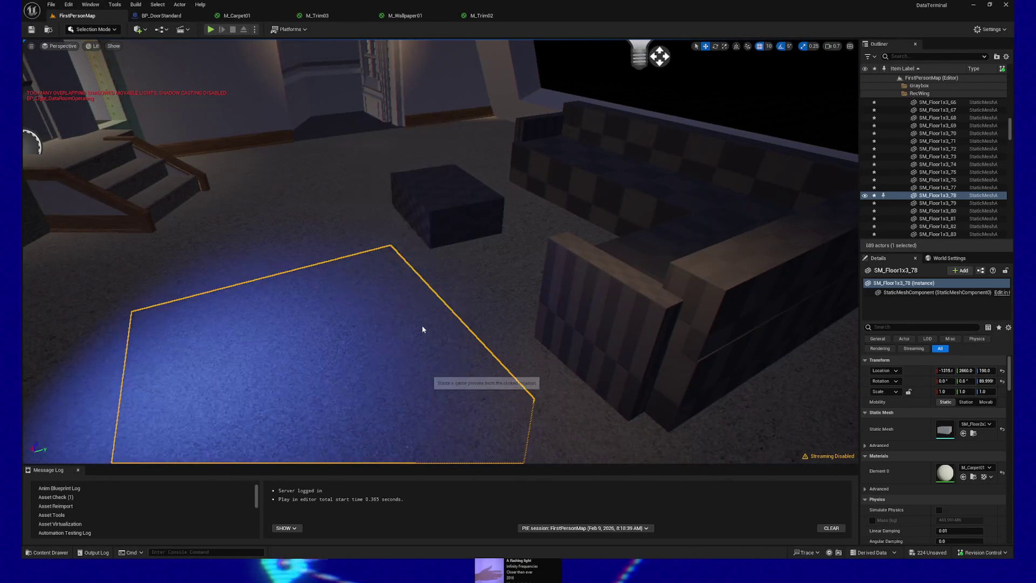
click(422, 326)
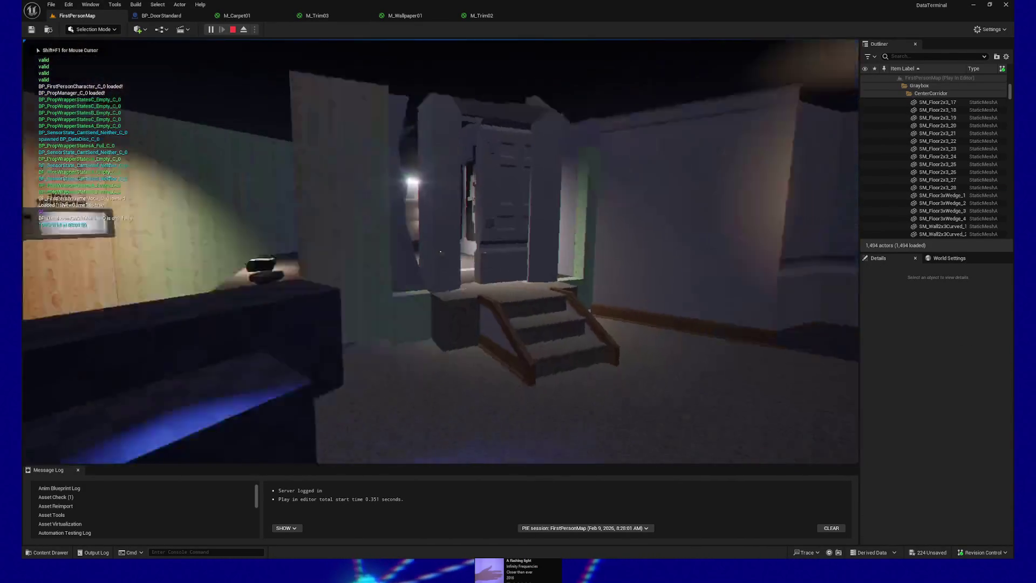
Step: Walk past the counter and sofa to the starry window, then toward the stairs and doorway
key(w)
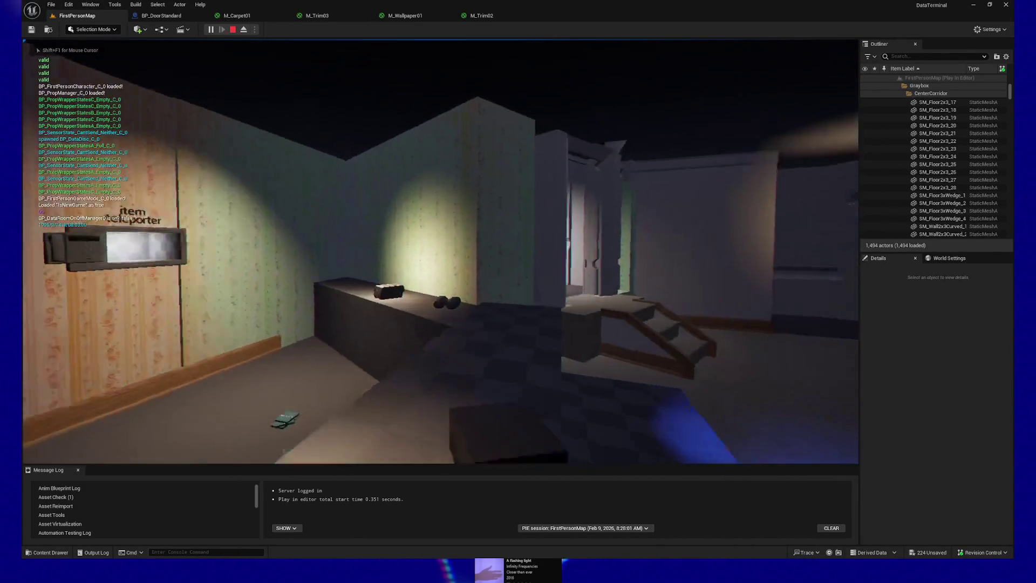
key(w)
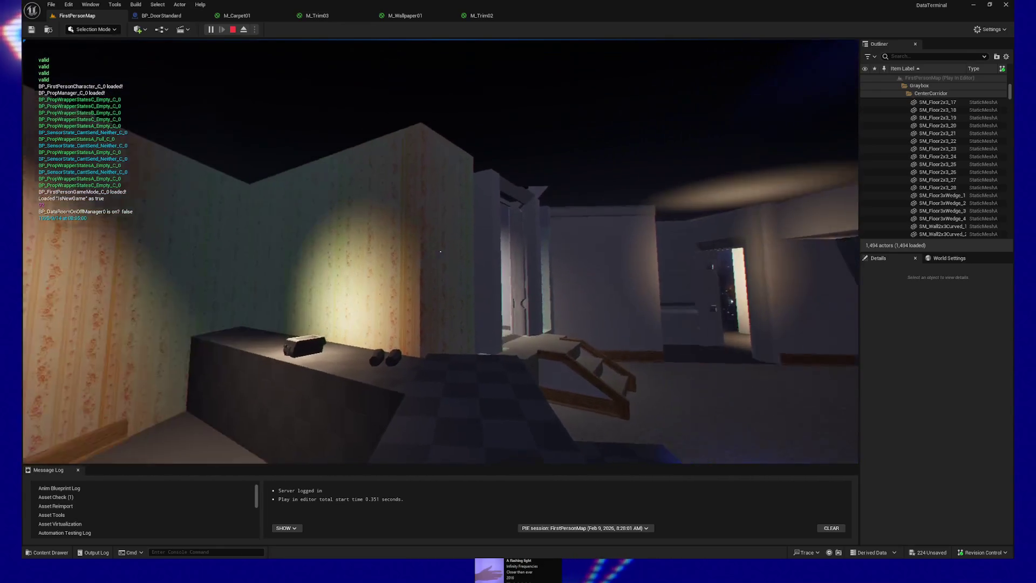
key(w)
key(w)
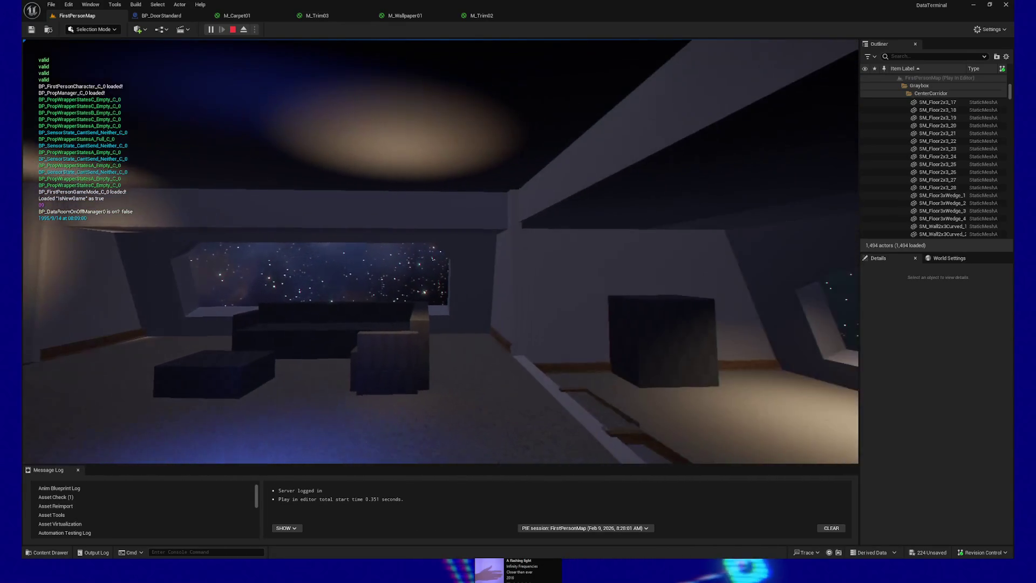
key(w)
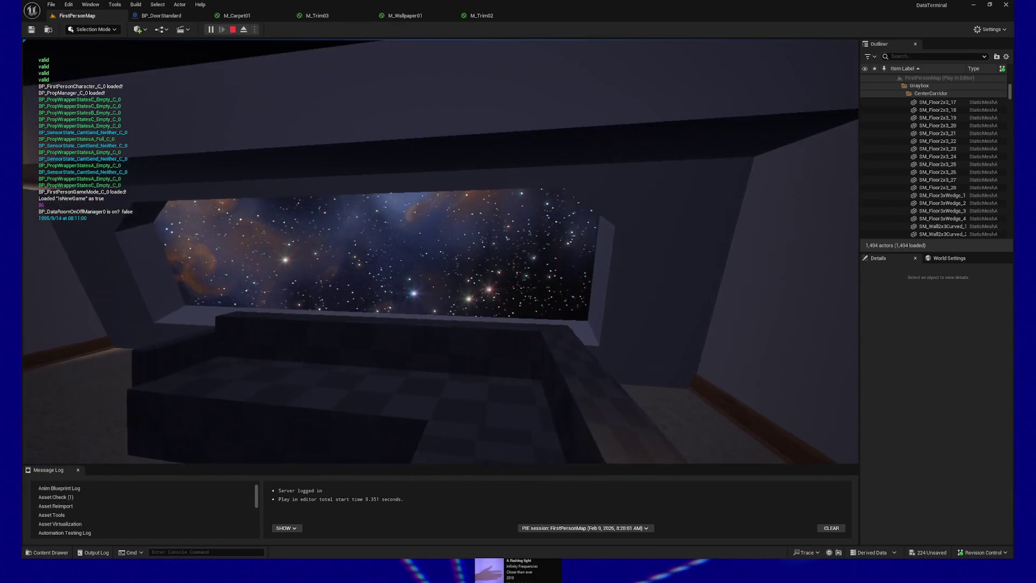
key(w)
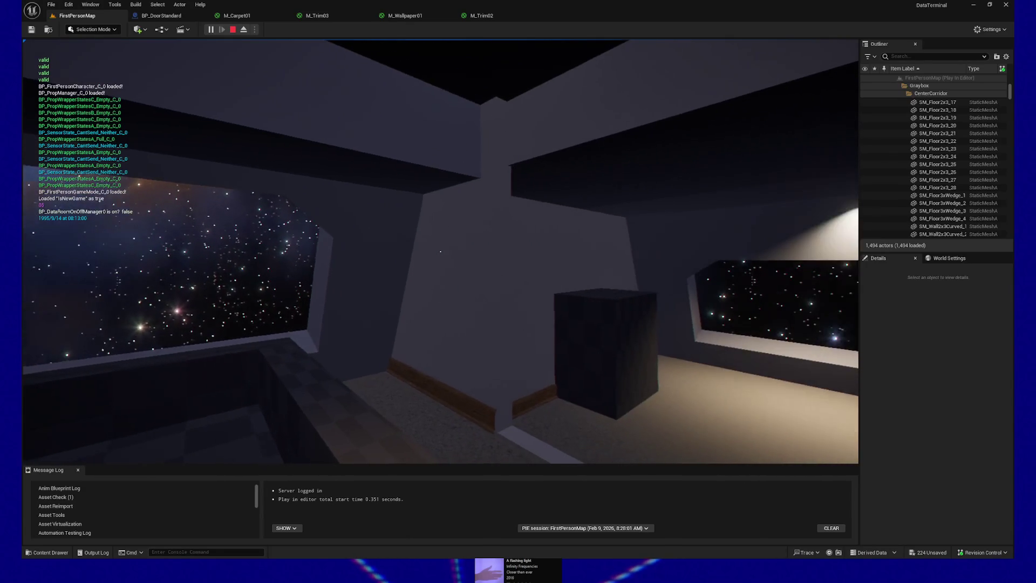
key(w)
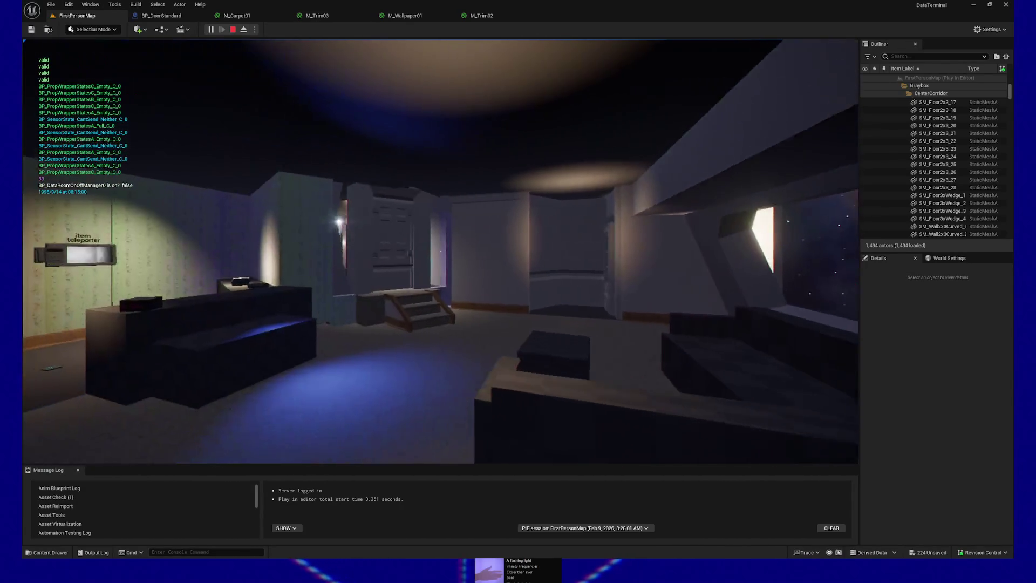
key(w)
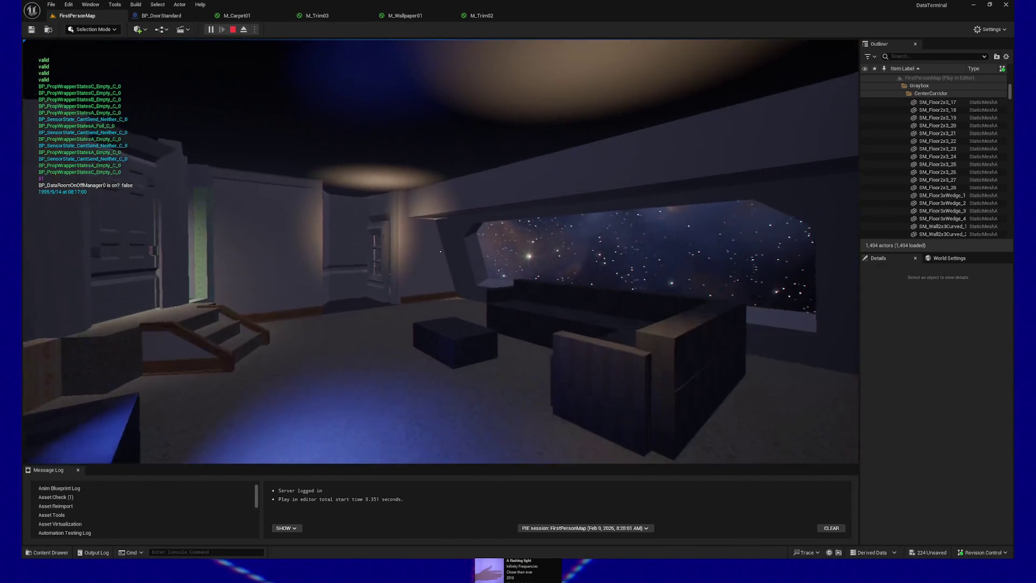
key(w)
key(w)
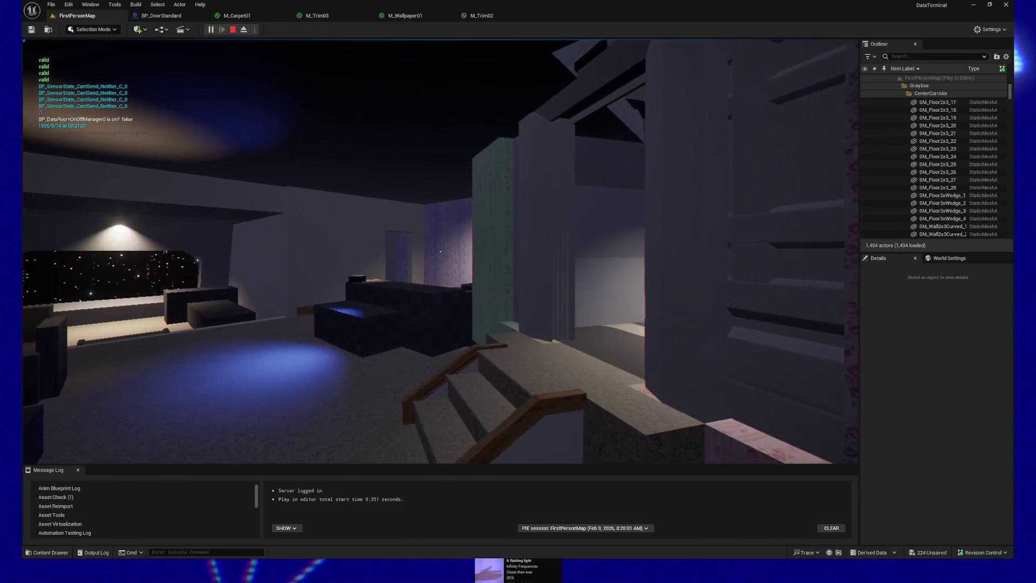
Step: Sidestep near the stairs, explore the window room and corridor, then pause the game with Esc
key(a)
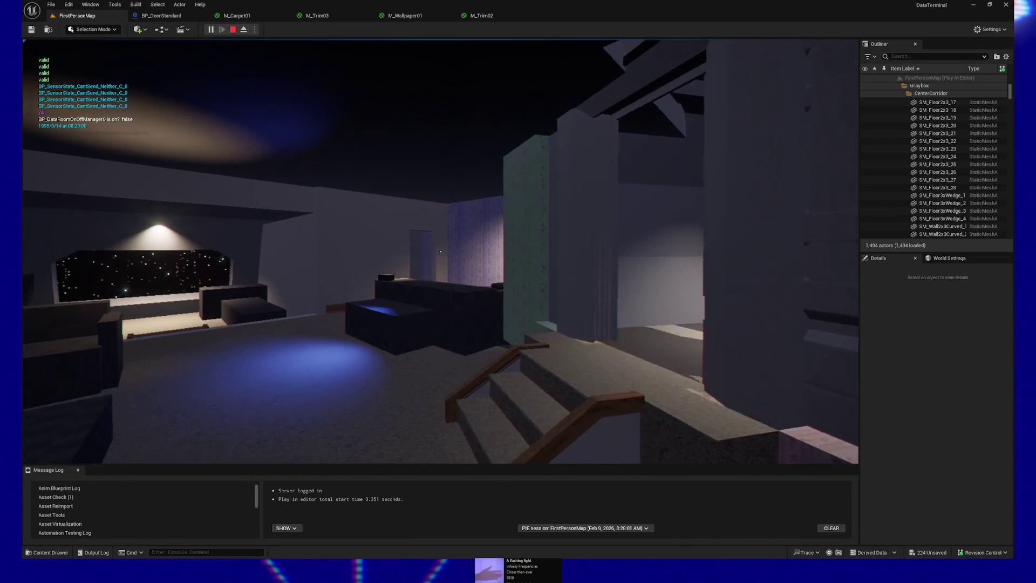
key(a)
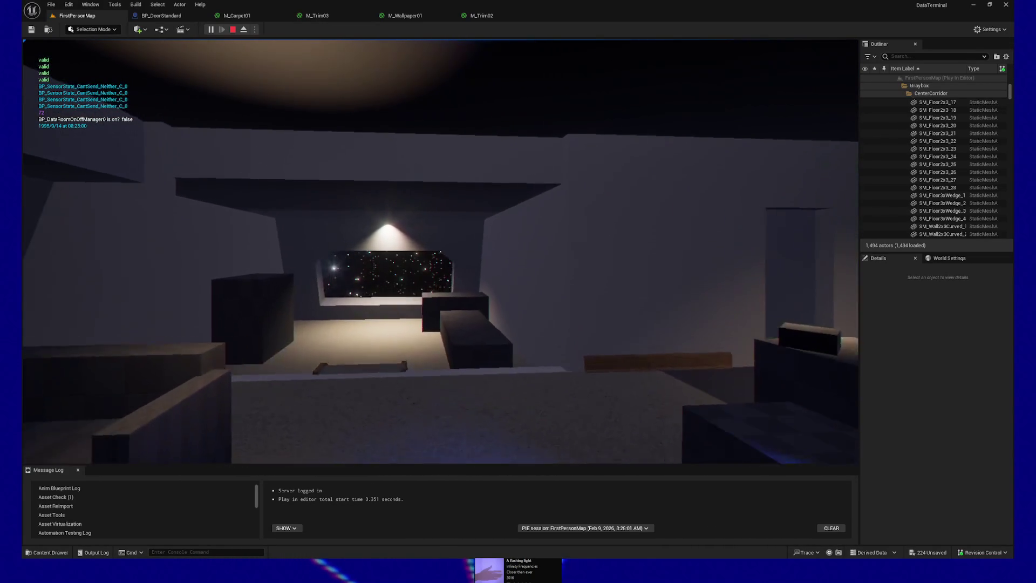
key(w)
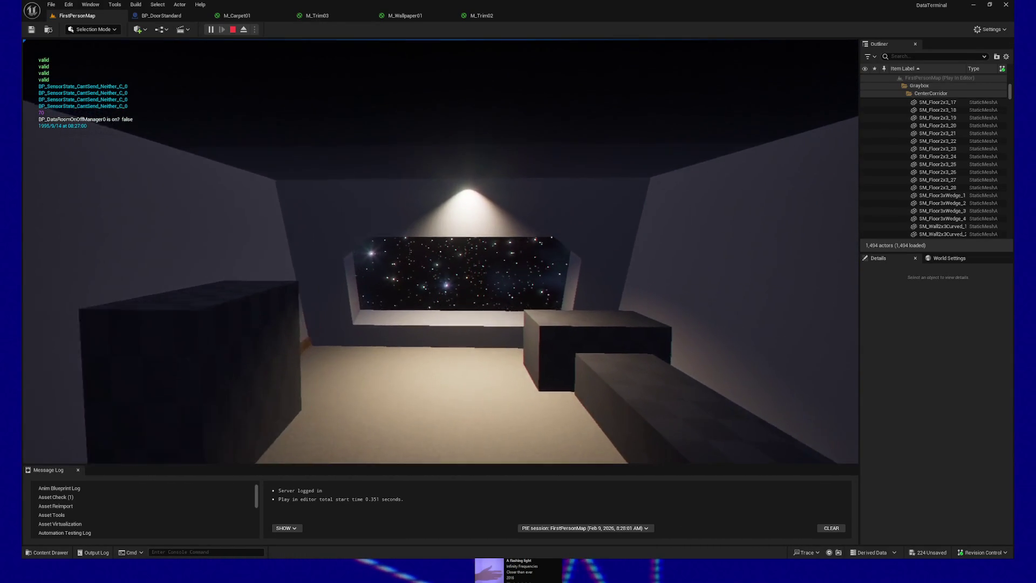
mouse_move(440, 252)
key(s)
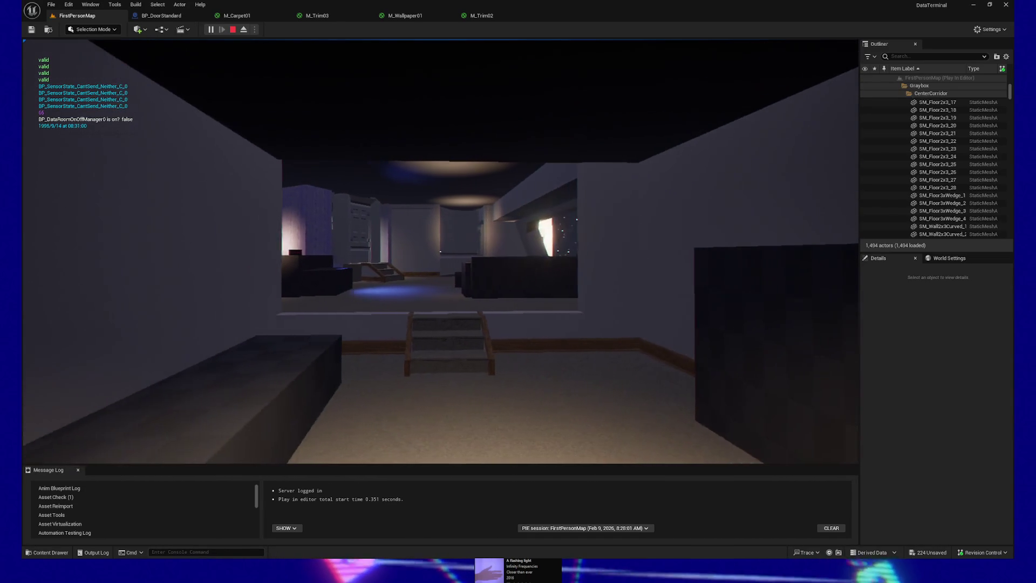
key(w)
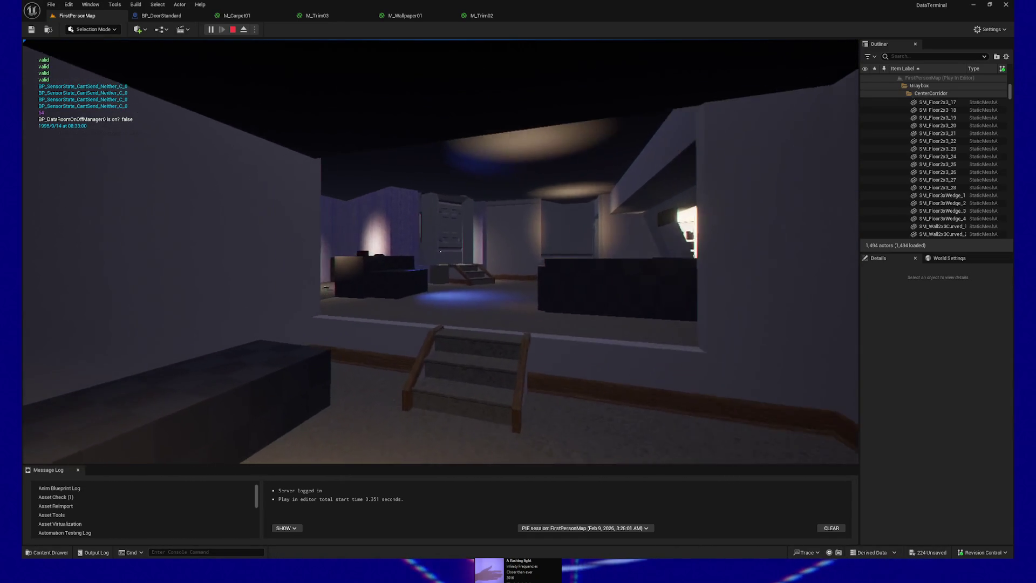
key(w)
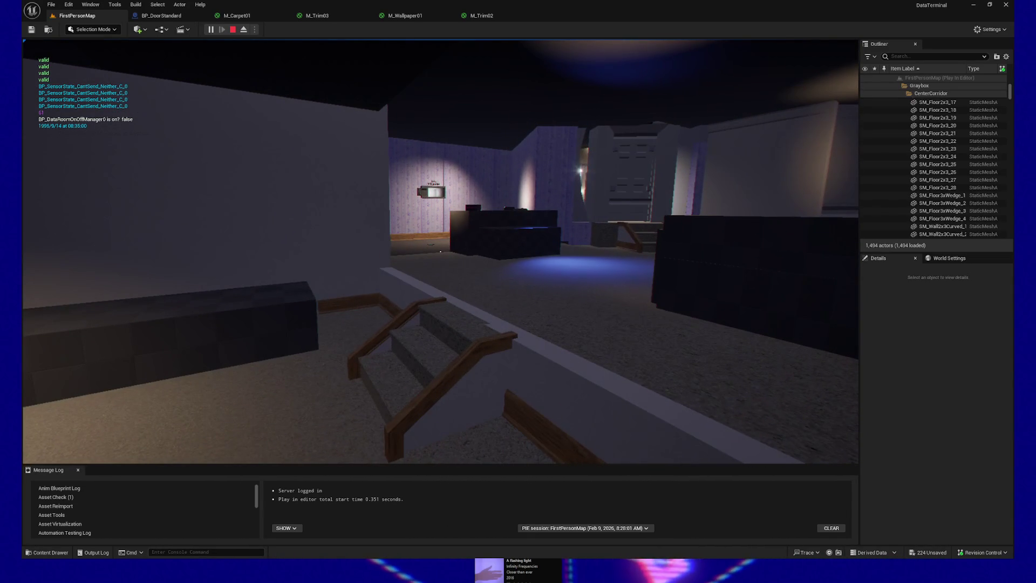
key(Escape)
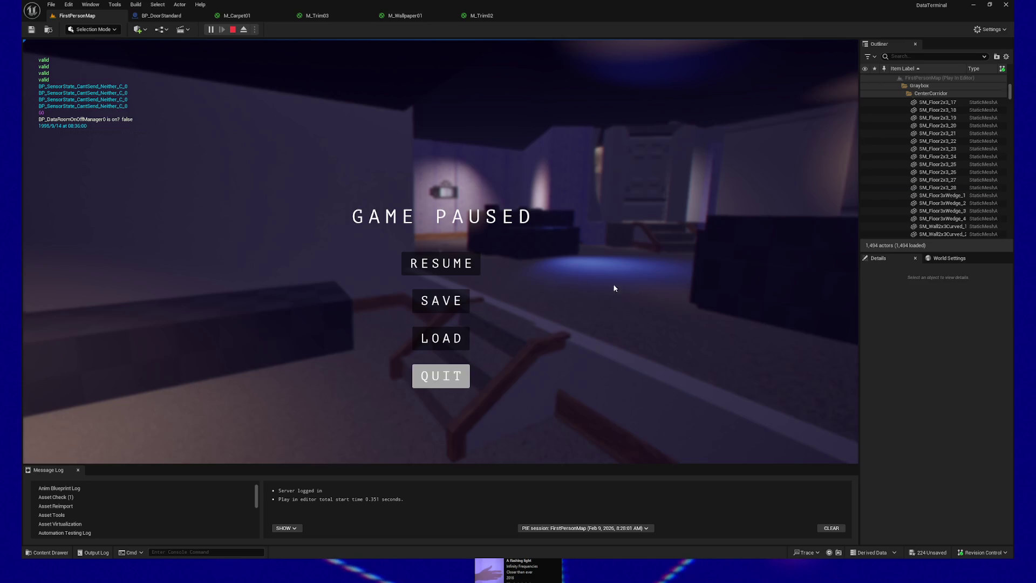
key(Escape)
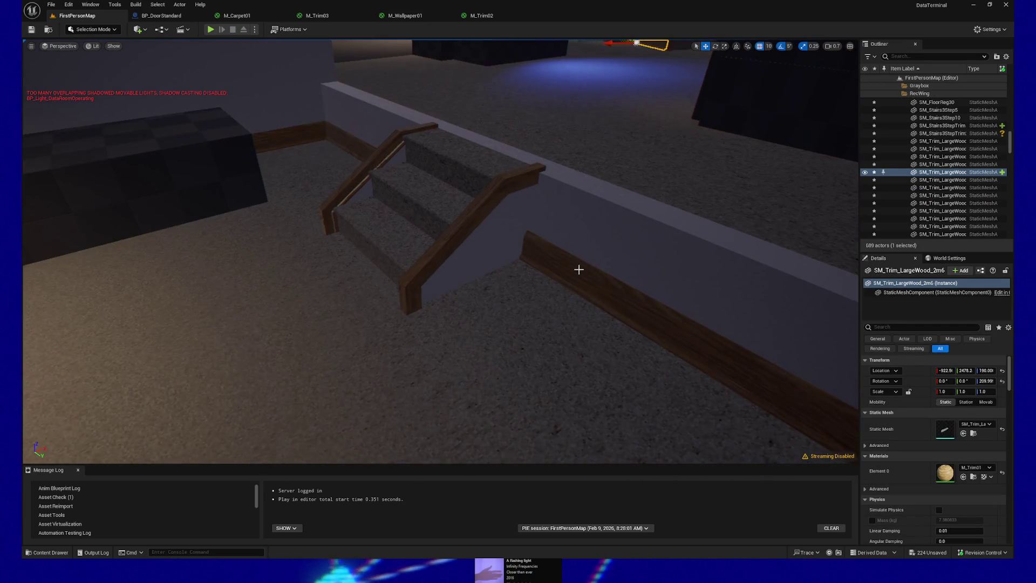
Step: Duplicate the wooden trim, rotate it, and nudge it against the stairs with grid snap 1
click(543, 258)
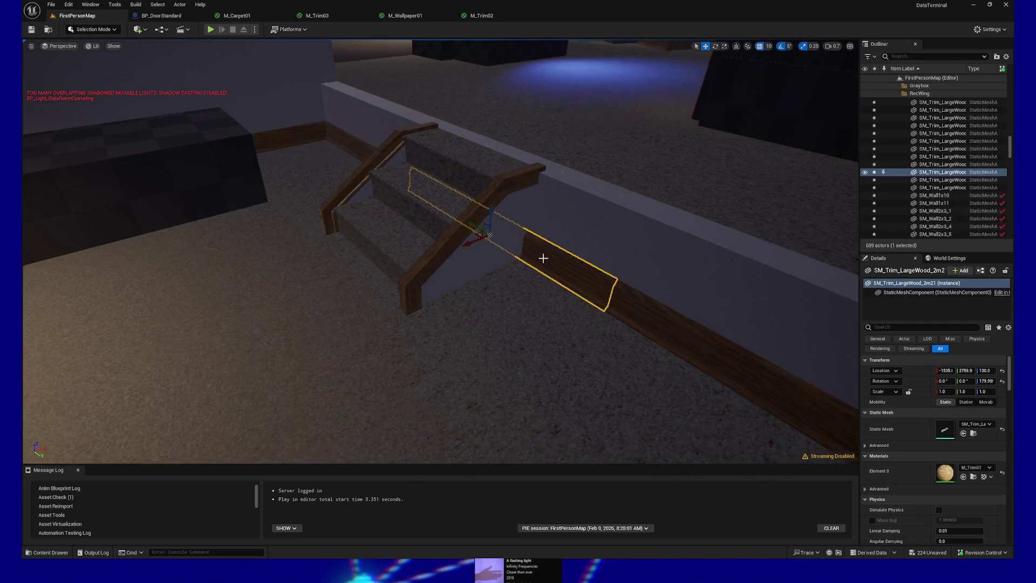
key(ctrl+d)
key(e)
mouse_move(471, 253)
mouse_down()
mouse_move(523, 265)
mouse_move(564, 258)
mouse_move(521, 255)
mouse_move(551, 274)
mouse_up()
key(w)
mouse_move(502, 308)
mouse_down()
mouse_move(561, 367)
mouse_move(502, 254)
mouse_move(610, 314)
mouse_up()
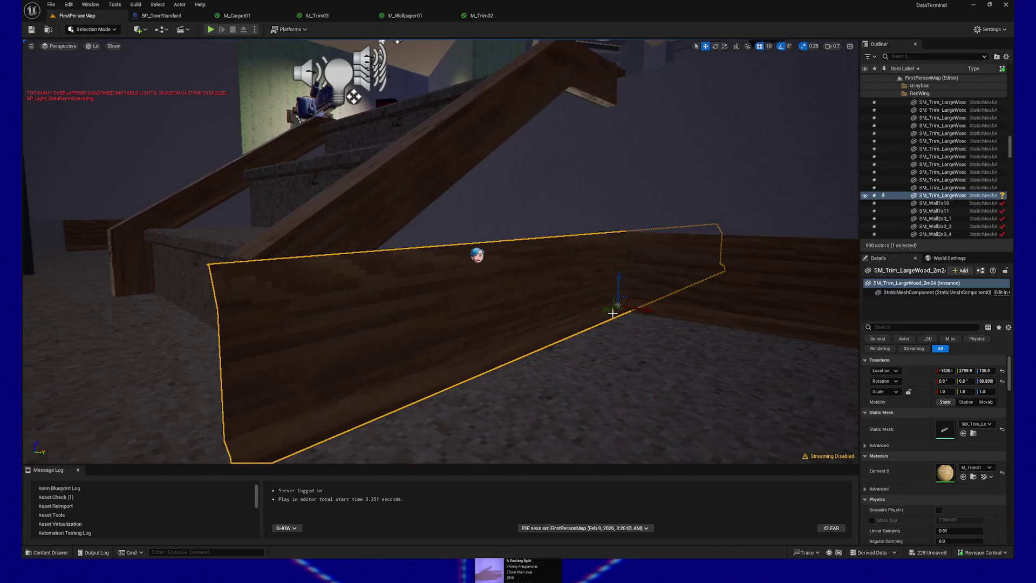
click(766, 49)
click(777, 52)
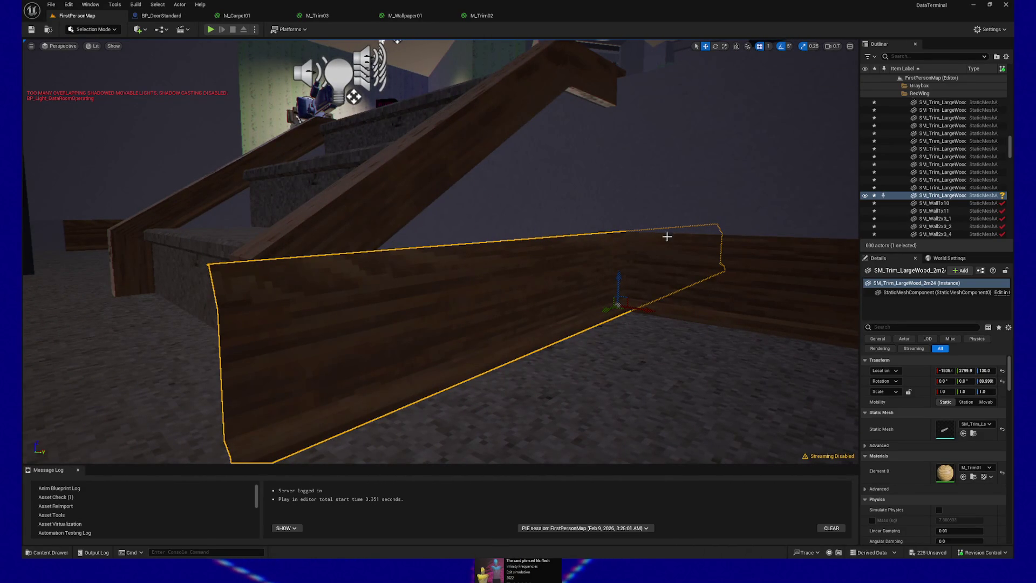
mouse_move(644, 308)
mouse_down()
mouse_move(592, 298)
mouse_move(637, 299)
mouse_move(614, 296)
mouse_up()
Step: Add a second trim copy along the stair side, rotated to -90 degrees
mouse_move(618, 297)
mouse_down()
mouse_move(461, 310)
mouse_move(604, 361)
mouse_up()
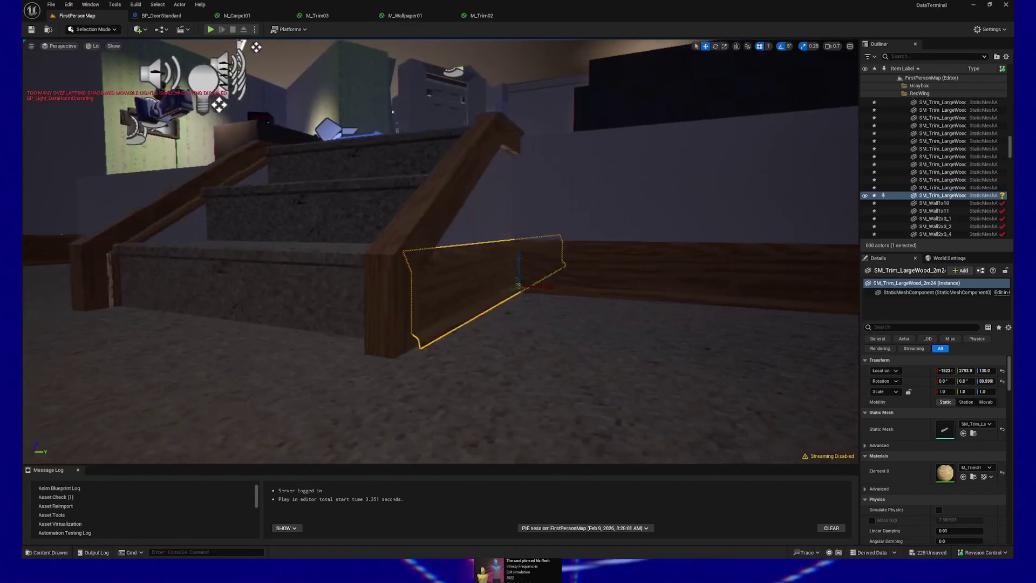
click(415, 316)
drag(438, 343, 438, 343)
scroll(439, 344, down, 3)
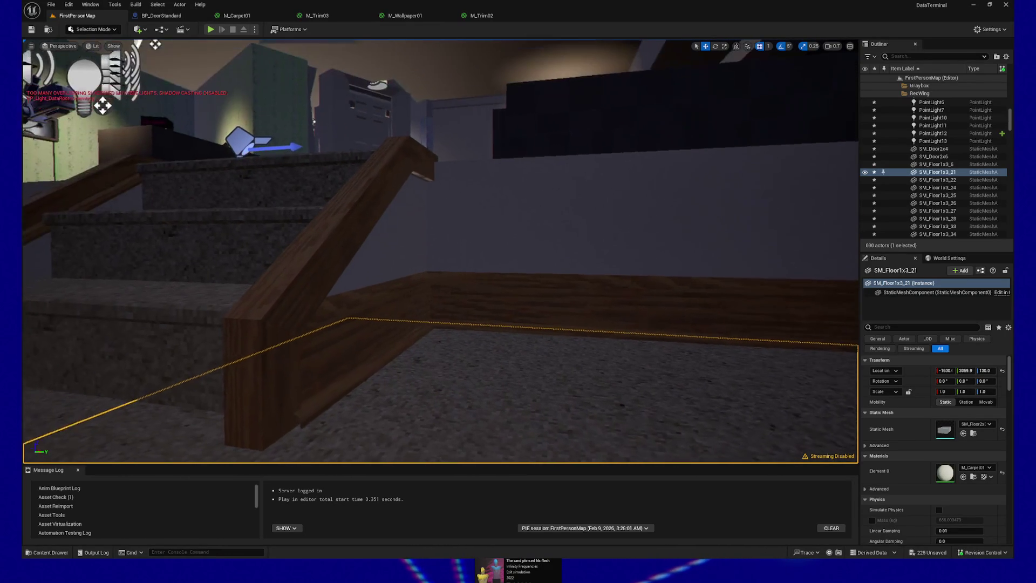
click(353, 355)
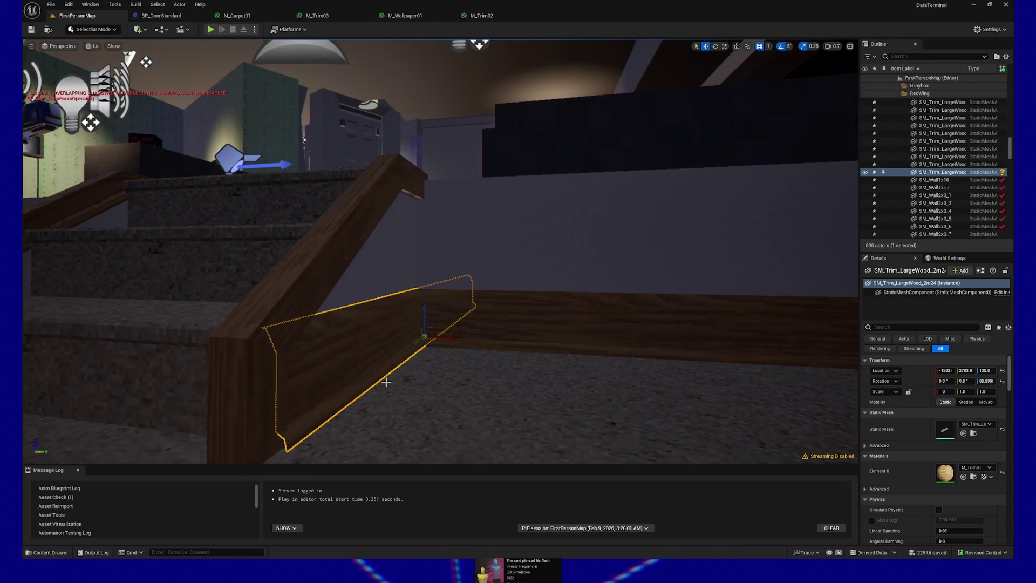
key(ctrl+d)
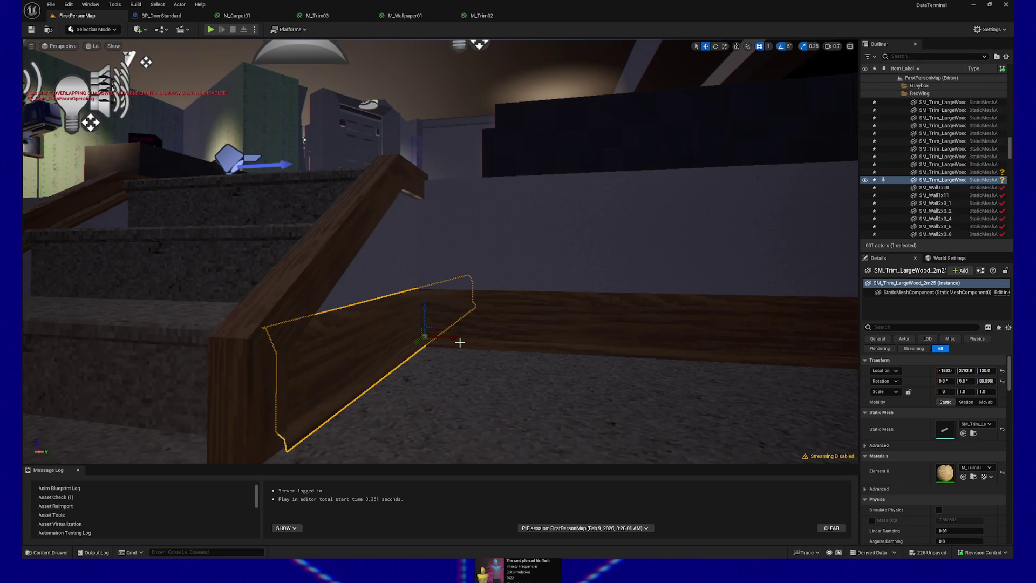
mouse_move(451, 338)
mouse_down()
mouse_move(399, 333)
mouse_move(428, 294)
mouse_move(347, 297)
mouse_move(341, 303)
mouse_move(370, 291)
mouse_move(383, 298)
mouse_move(342, 330)
mouse_up()
key(f)
key(e)
key(w)
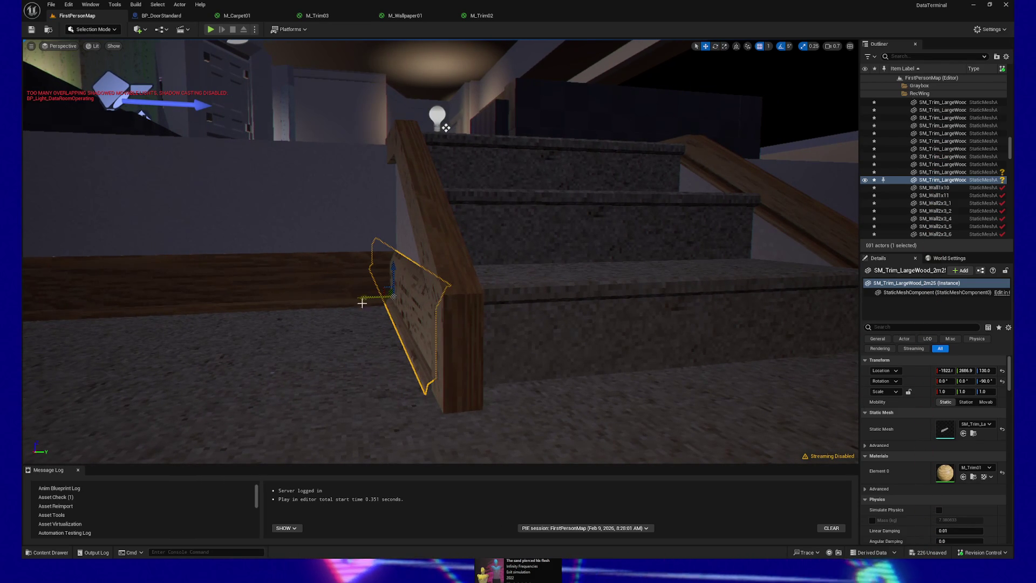
right_click(347, 403)
Step: Play From Here beside the stairs and walk up to the staircase
click(374, 399)
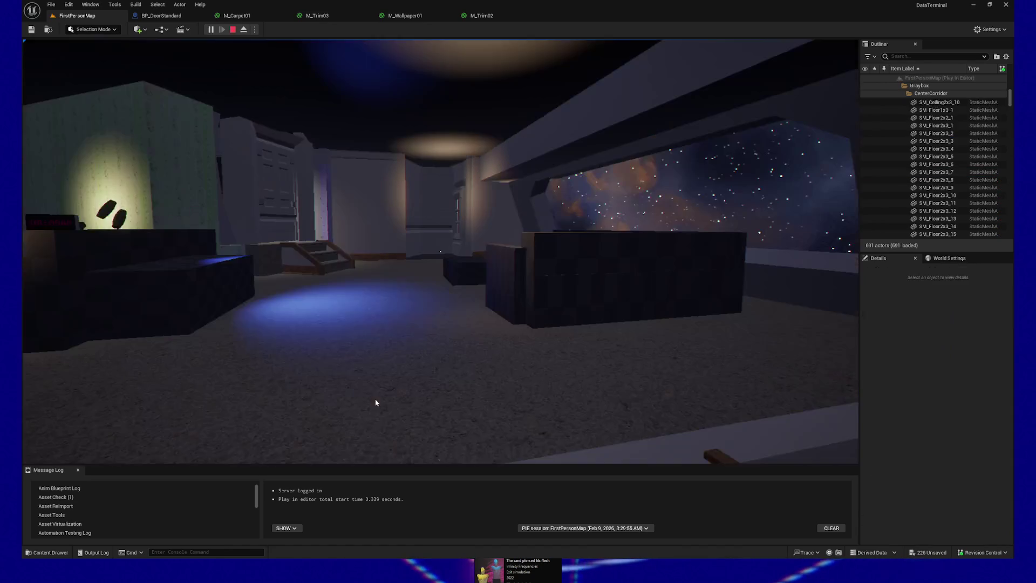
click(376, 402)
key(w)
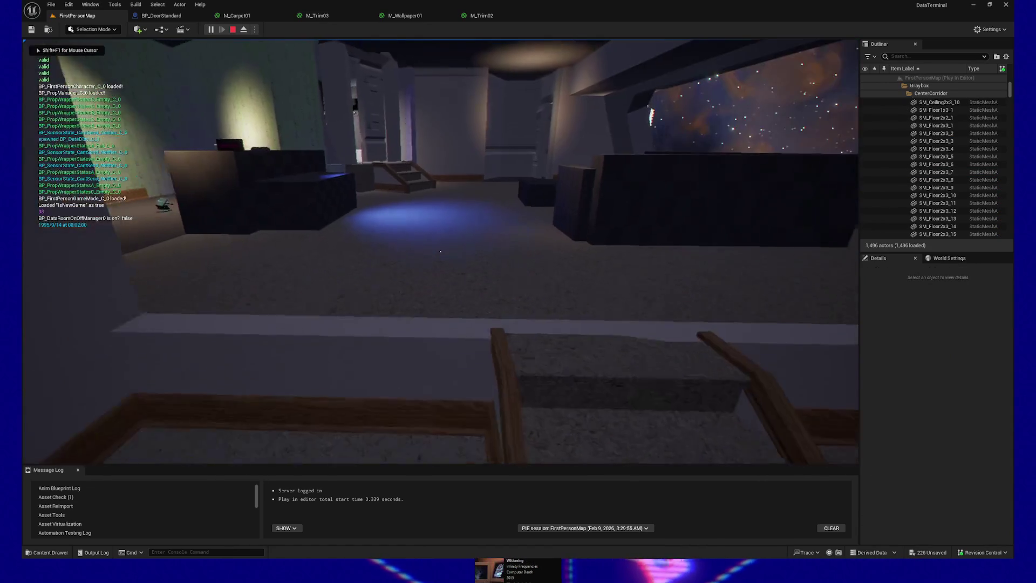
key(w)
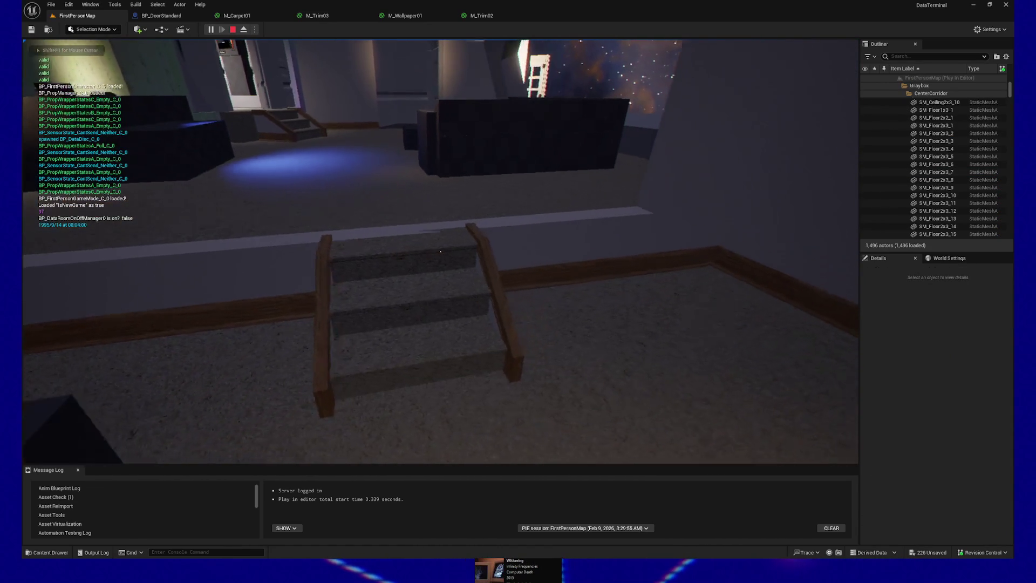
key(d)
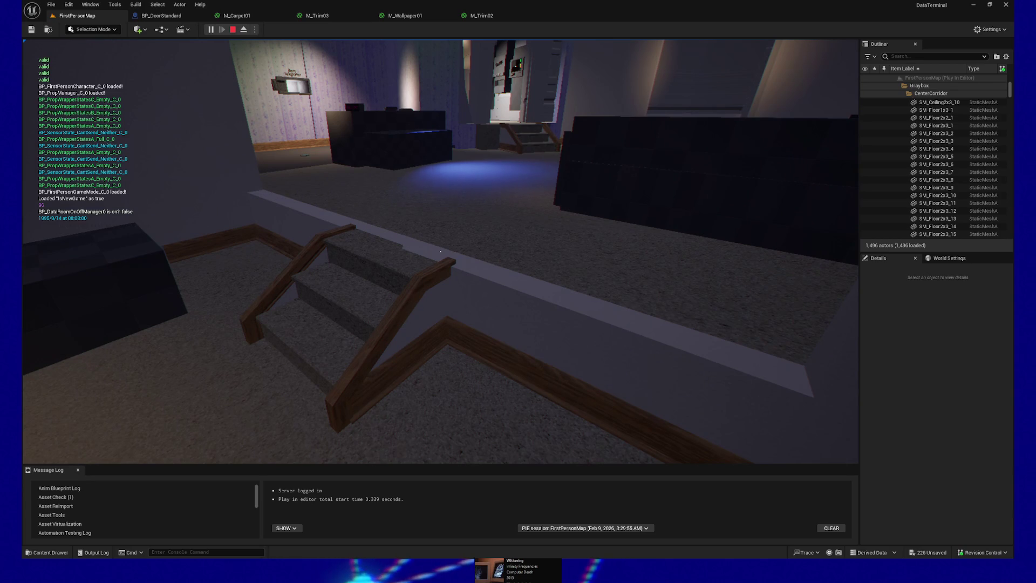
key(s)
key(a)
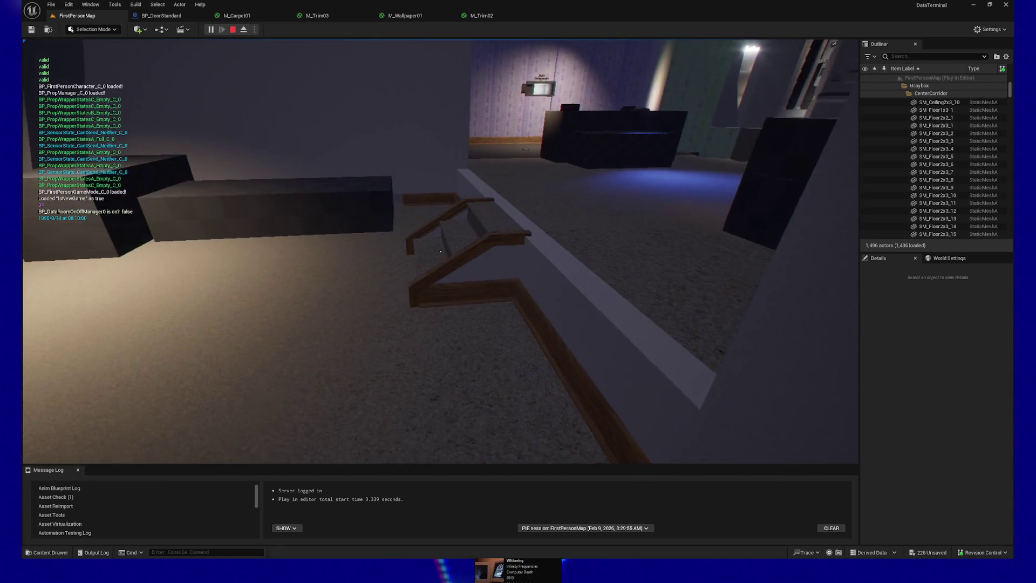
Step: Strafe around the stairs to inspect them, then pause and quit the play-test
key(d)
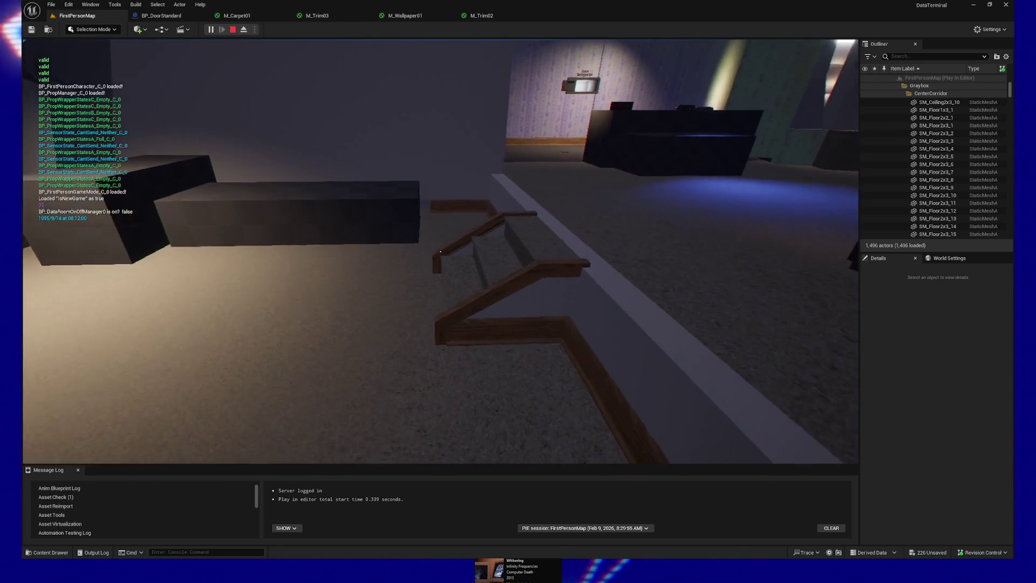
key(a)
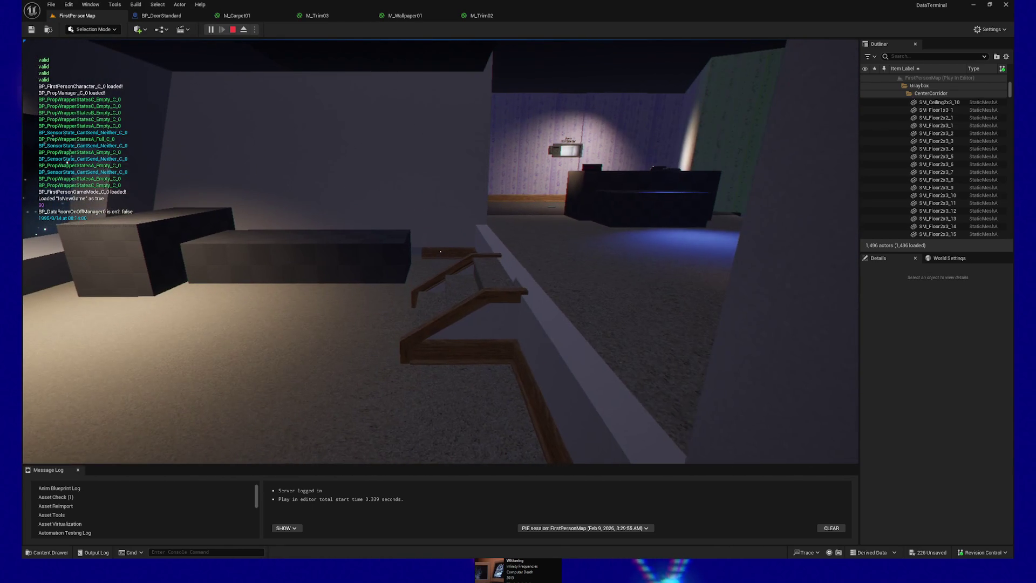
key(a)
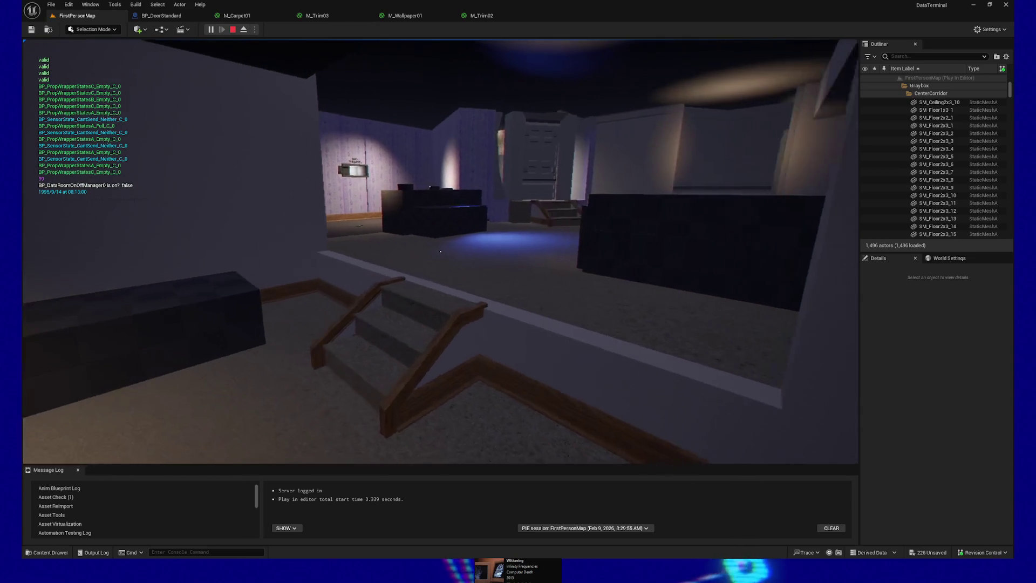
key(d)
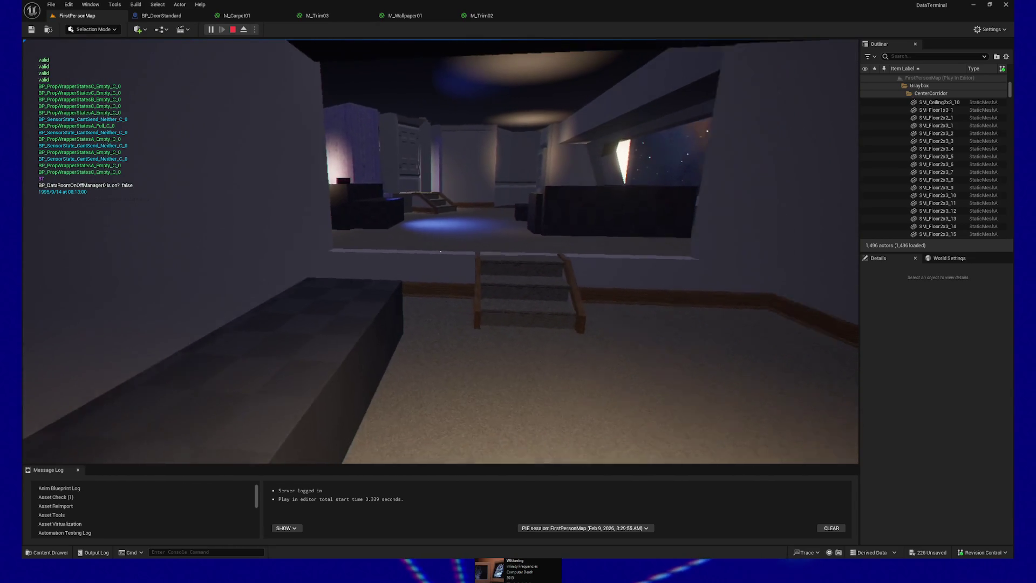
key(a)
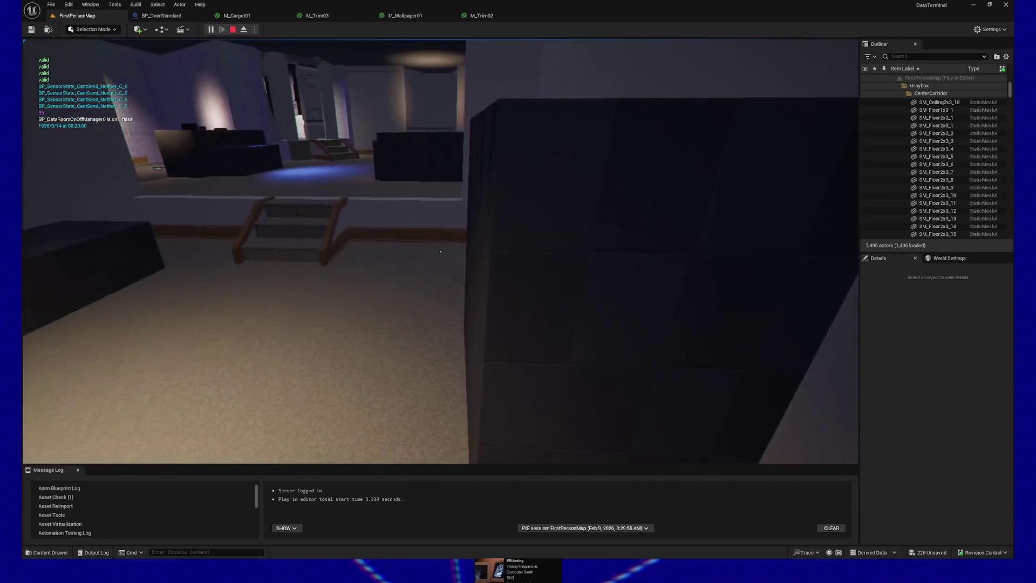
key(a)
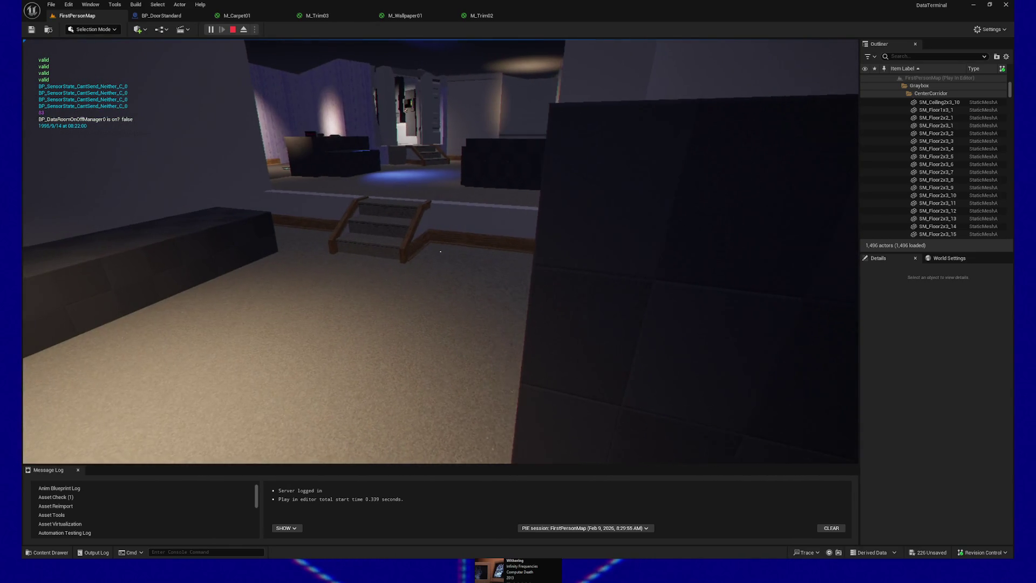
key(Escape)
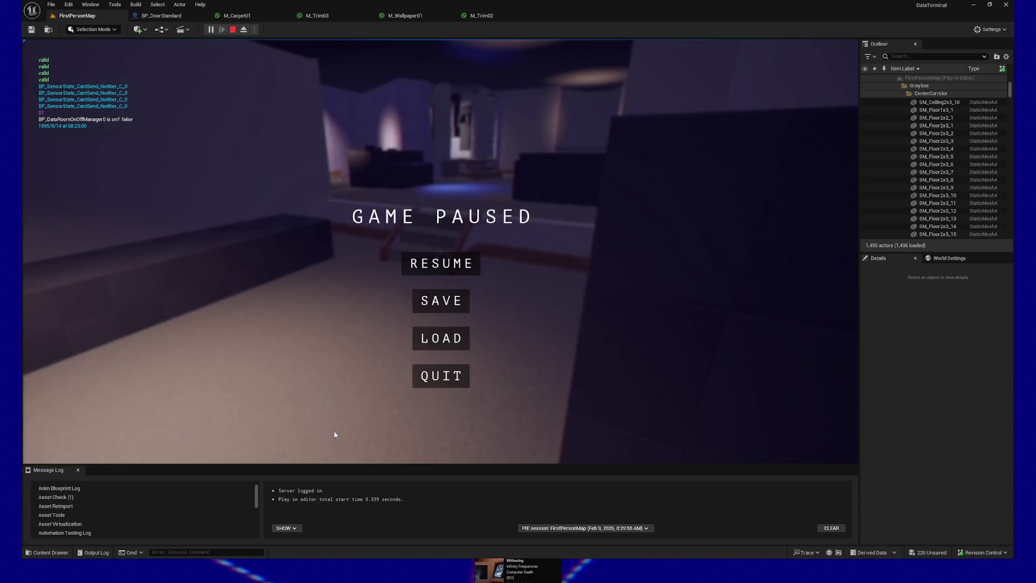
click(435, 379)
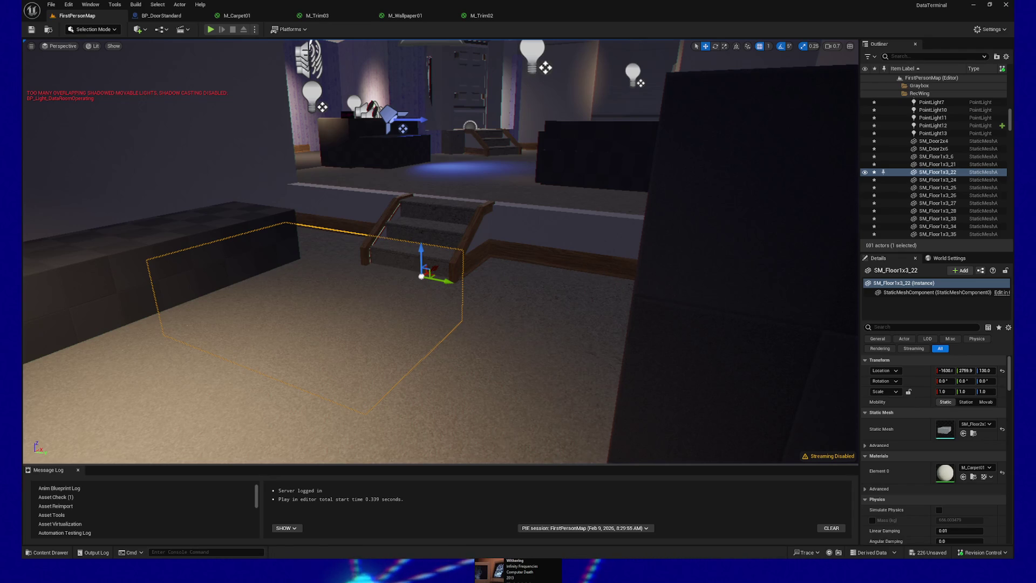
Step: Save all unsaved level changes with Ctrl+Shift+S
key(ctrl+shift+s)
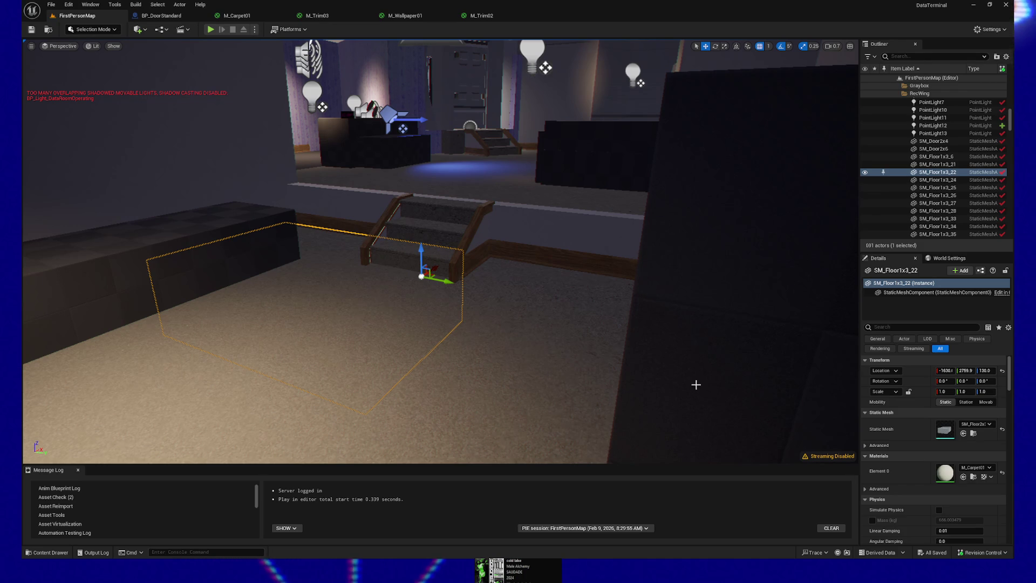
Step: Pull the view outside the level and fly it toward the building's doorway
drag(425, 329, 330, 292)
right_click(482, 357)
click(480, 365)
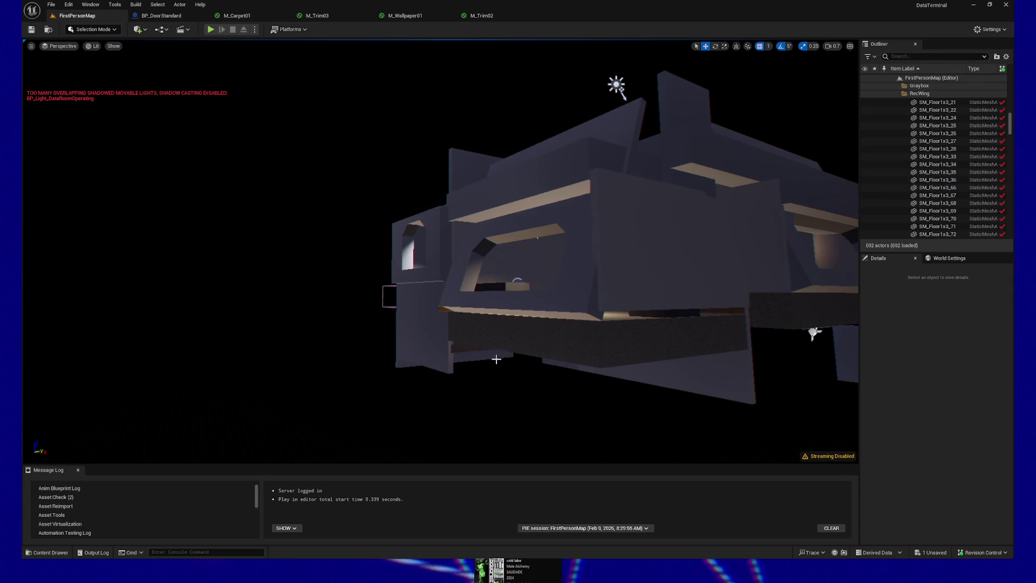
mouse_move(572, 338)
mouse_down()
mouse_move(497, 330)
mouse_move(475, 308)
mouse_move(480, 221)
mouse_move(459, 178)
mouse_move(351, 182)
mouse_move(395, 181)
mouse_up()
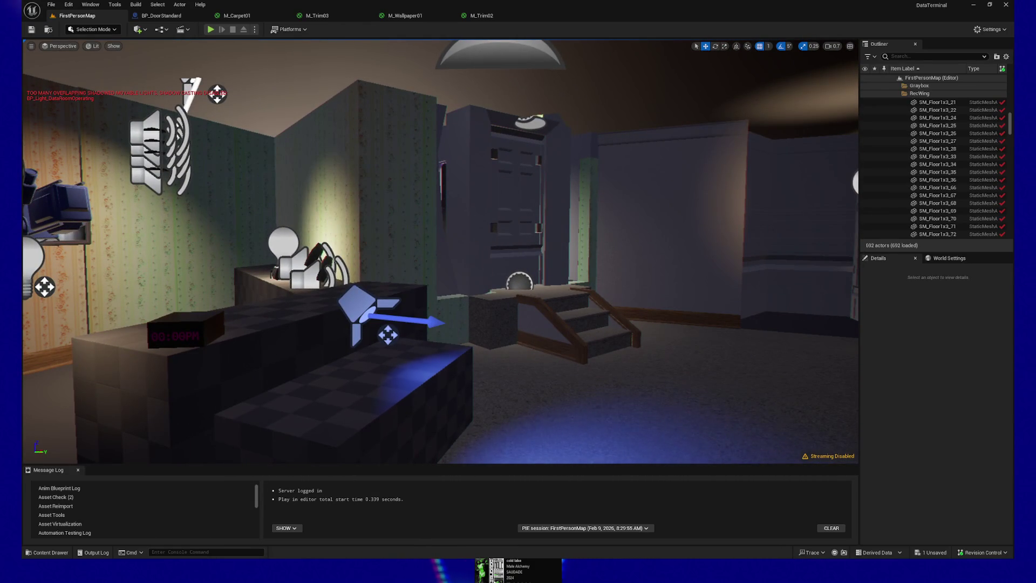
drag(394, 180, 446, 317)
Step: Move in, select the SM_Stairs3StepTrim stairs, and view them from an angle
click(460, 374)
scroll(460, 374, up, 2)
drag(519, 389, 500, 366)
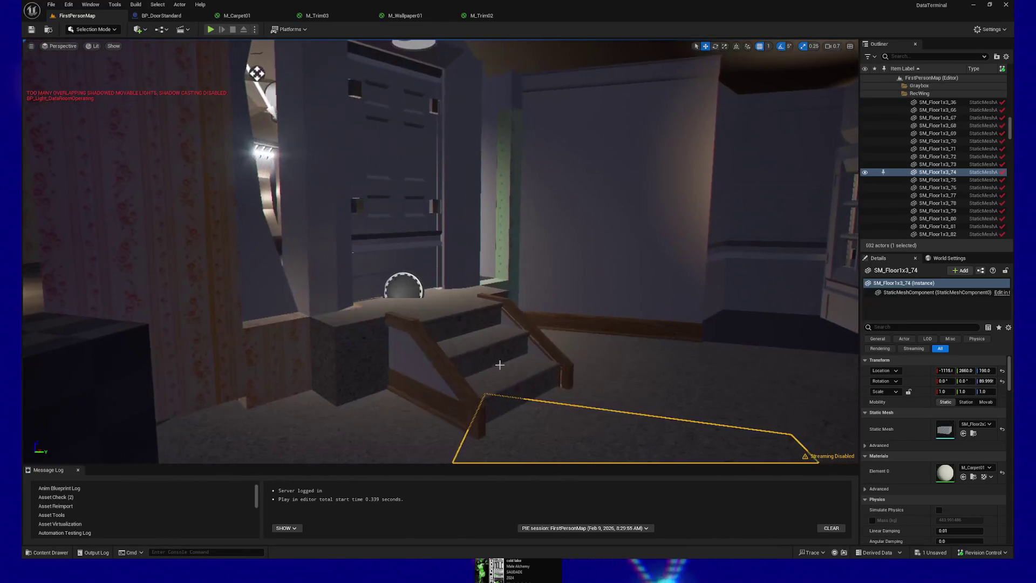
click(499, 367)
scroll(562, 393, up, 5)
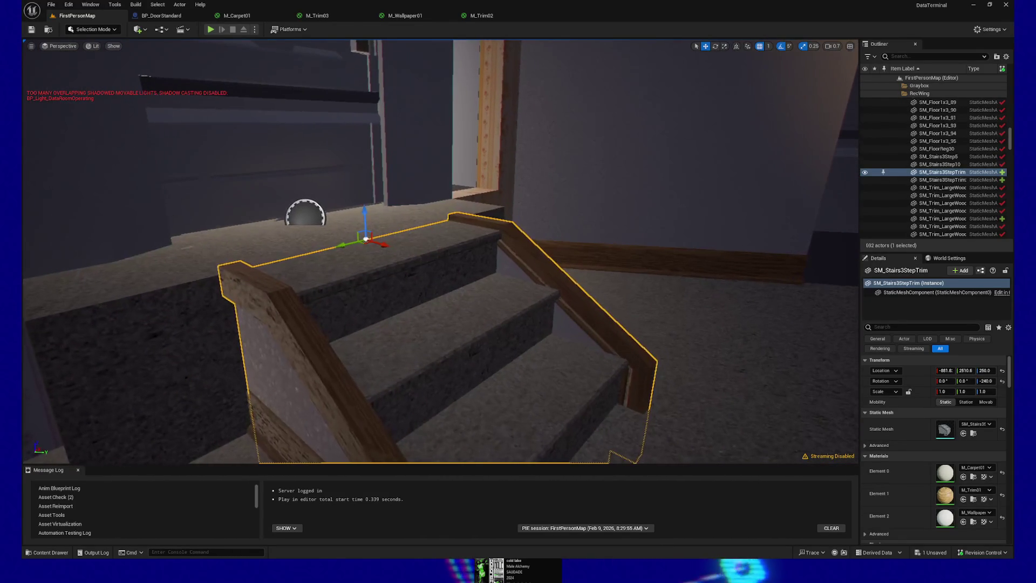
mouse_move(562, 393)
mouse_down()
mouse_move(475, 386)
mouse_move(562, 396)
mouse_up()
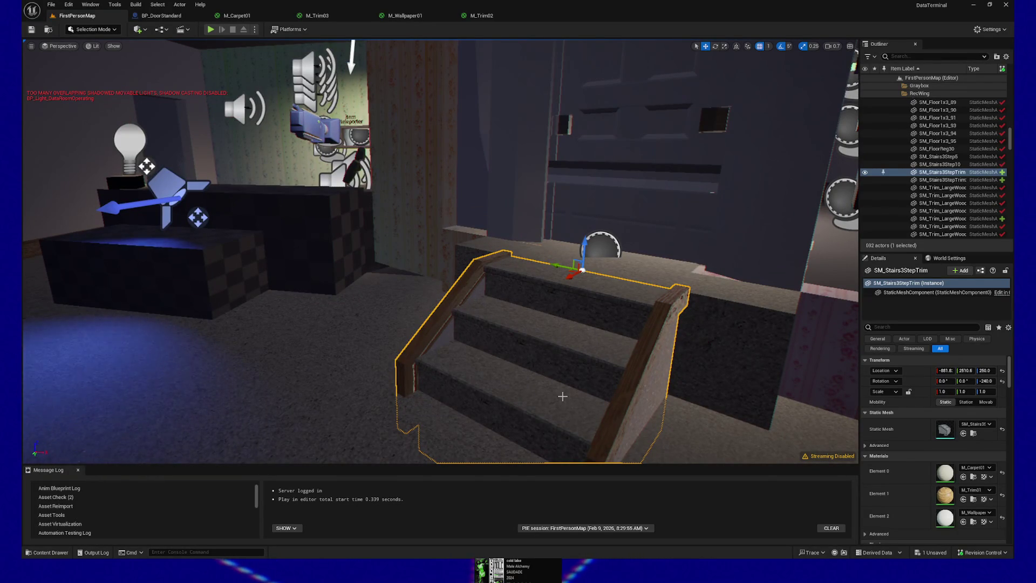
mouse_move(550, 369)
mouse_down()
mouse_move(634, 371)
mouse_move(653, 270)
mouse_up()
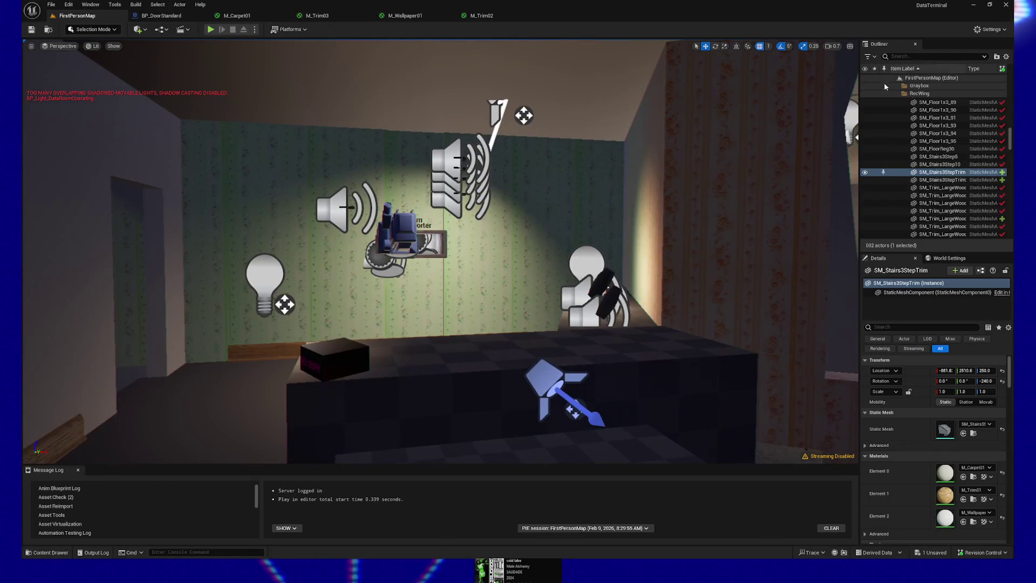
scroll(900, 93, up, 5)
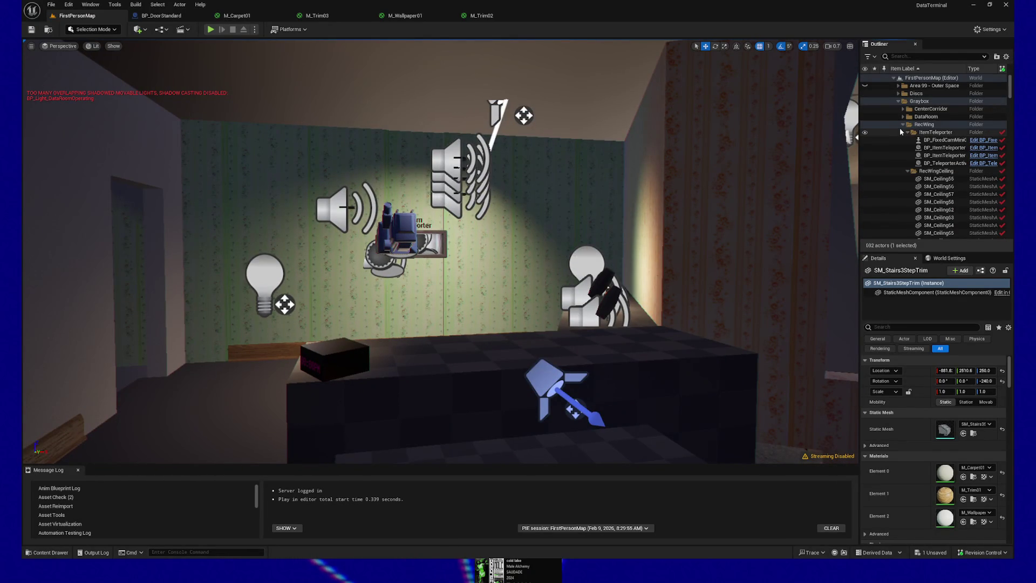
Step: Rename the RecWing folder to 'Area 10 - RecWing'
click(903, 125)
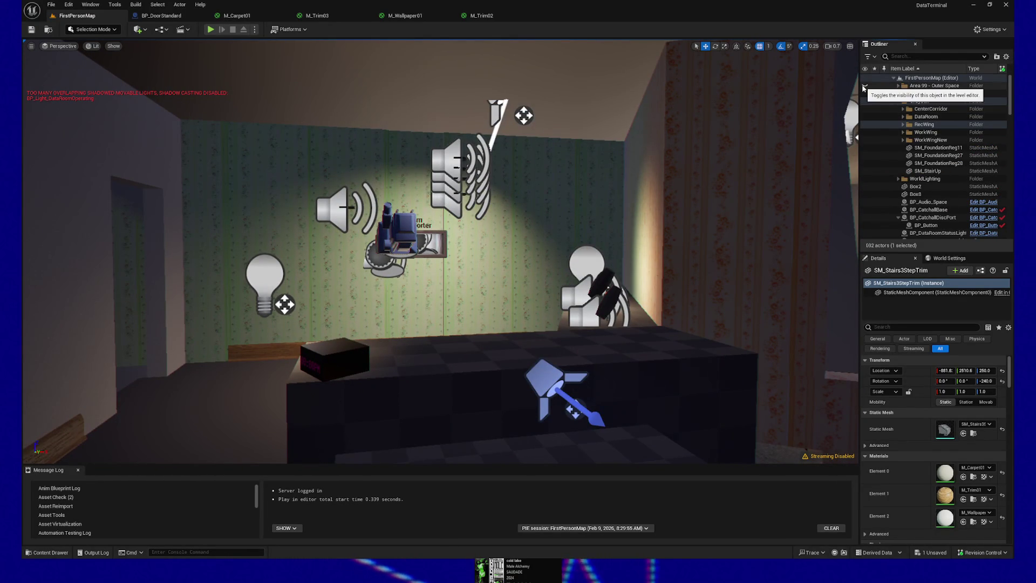
drag(432, 243, 372, 232)
drag(810, 123, 701, 124)
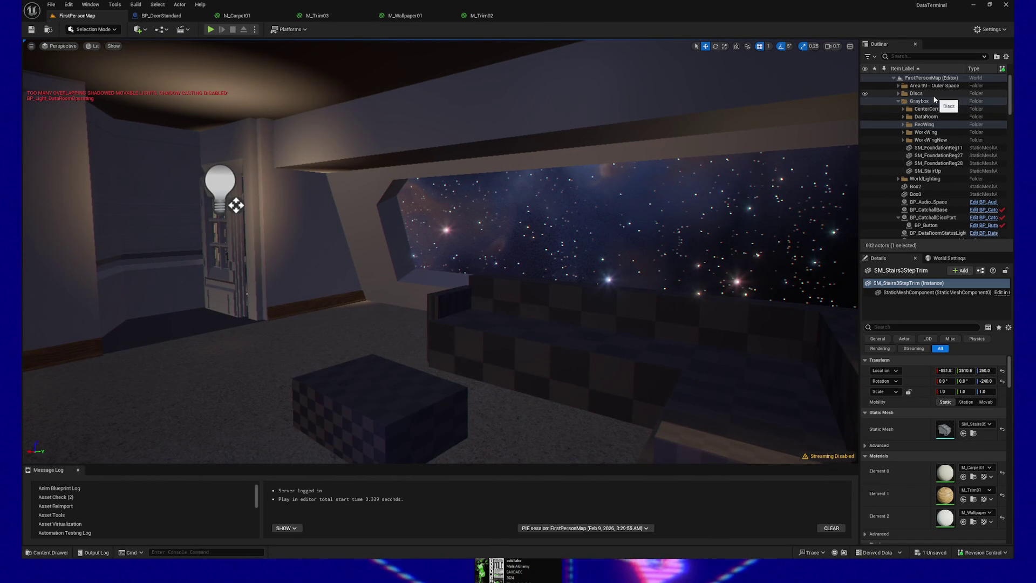
click(930, 110)
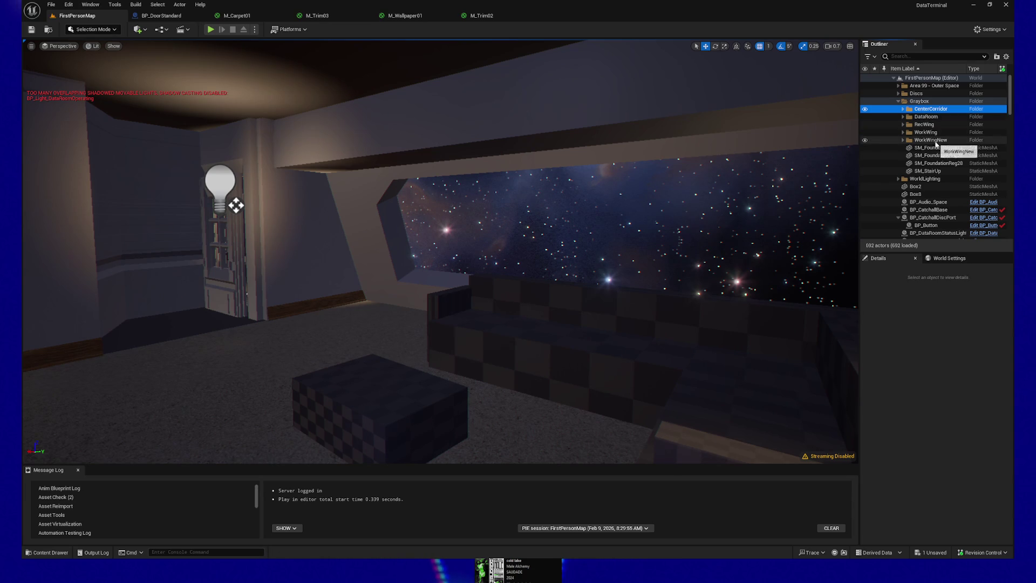
click(926, 125)
click(925, 125)
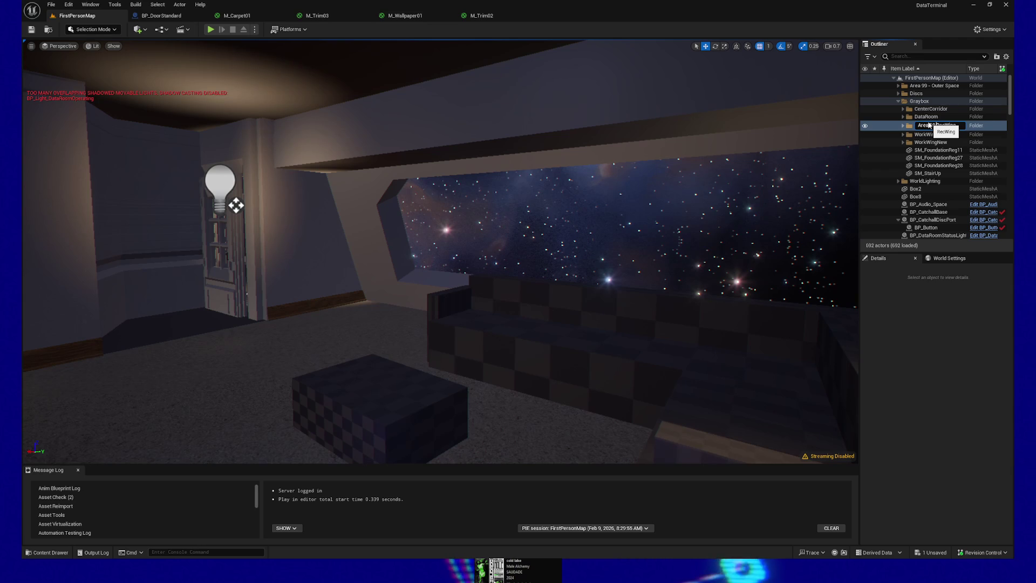
text(10)
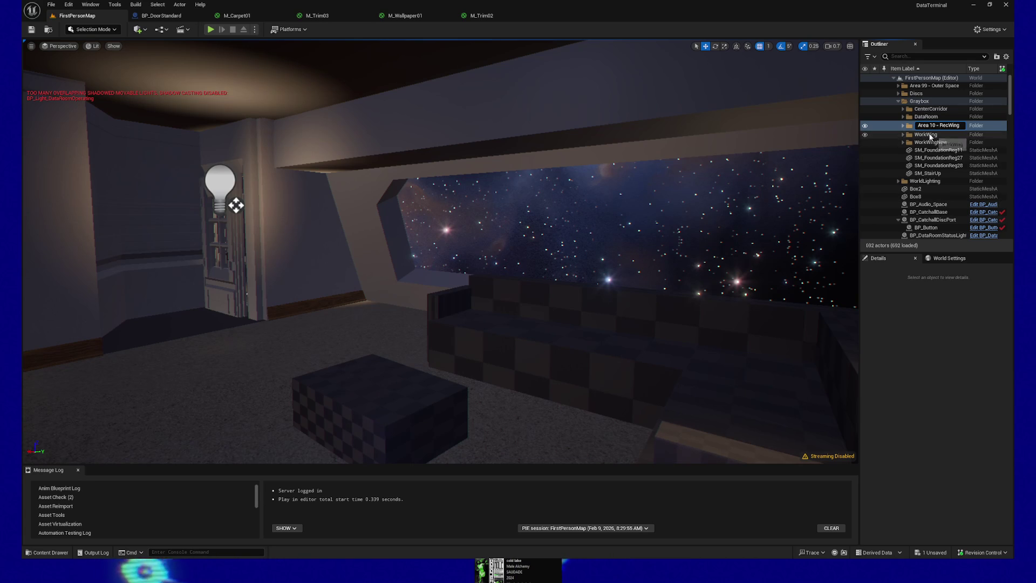
click(926, 134)
Step: Rename the WorkWing folder to 'Area 20 - WorkWing'
click(926, 133)
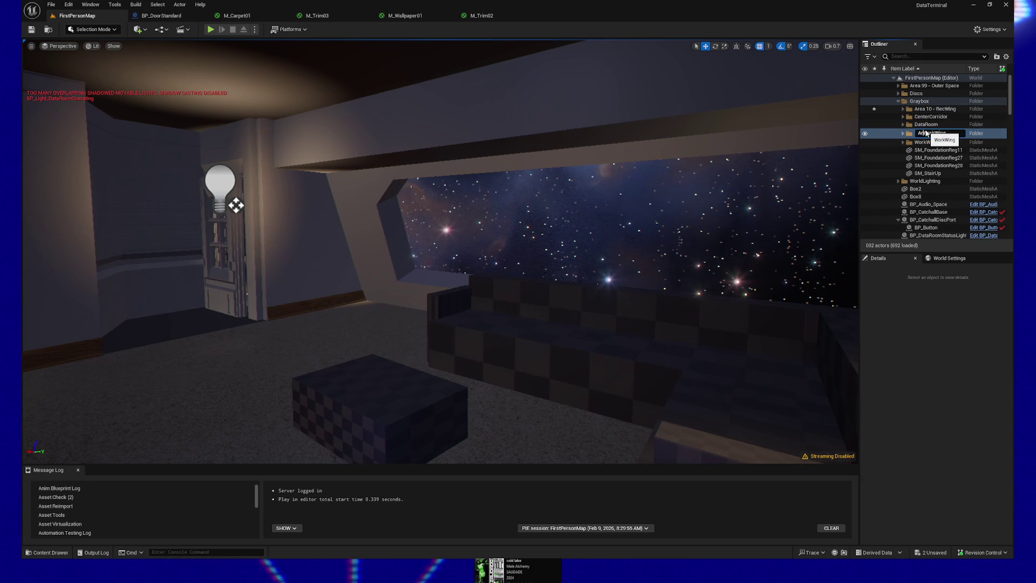
key(Home)
text(Area)
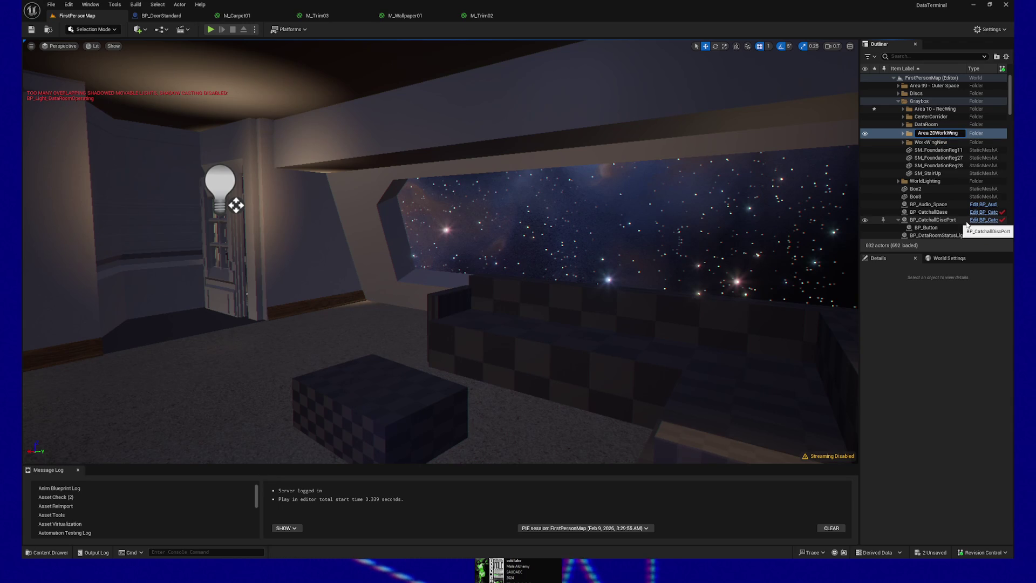
click(931, 142)
Step: Select all descendants of the WorkWingNew folder
key(Right)
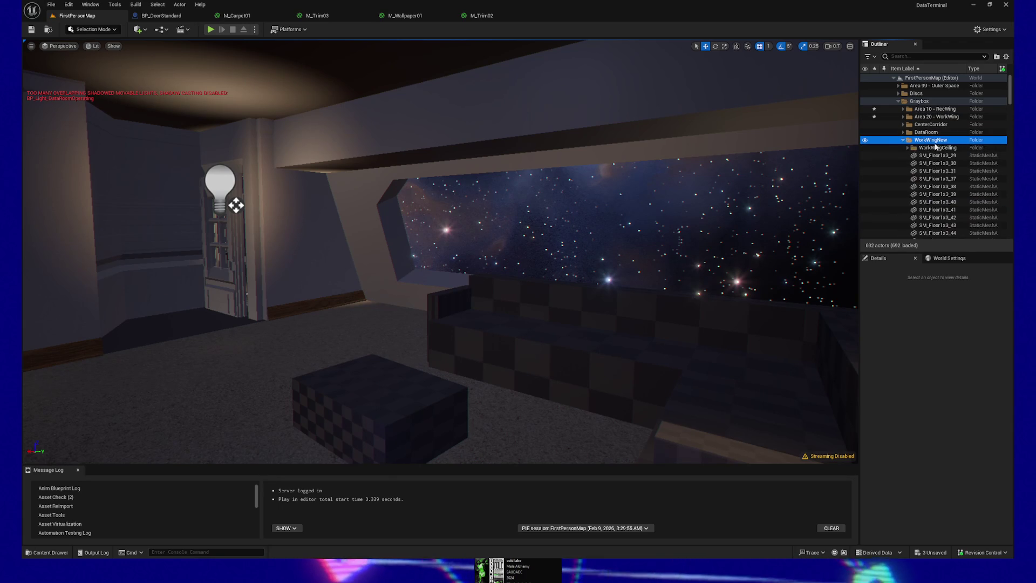
click(944, 155)
click(929, 148)
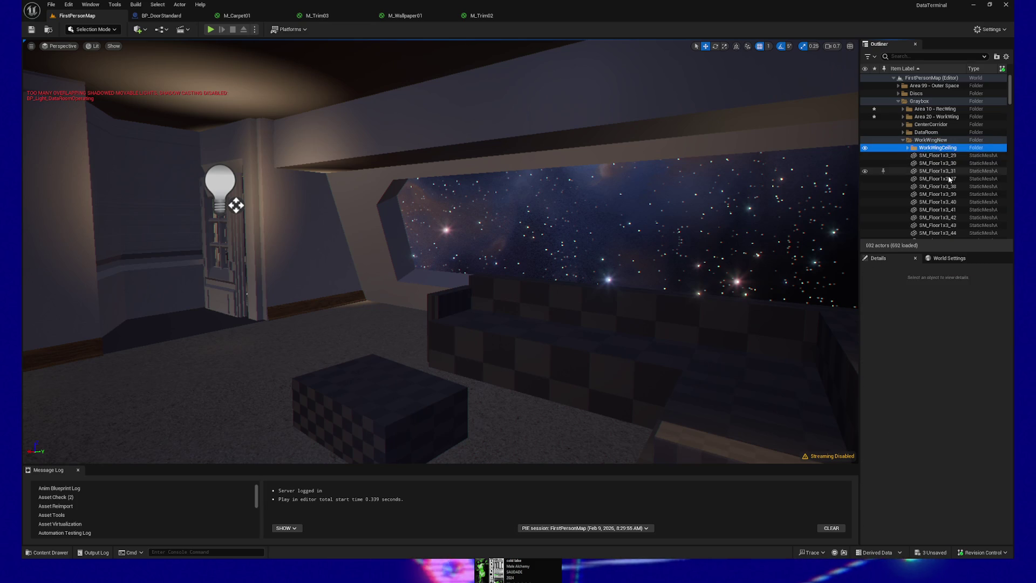
right_click(930, 142)
mouse_move(957, 189)
click(900, 192)
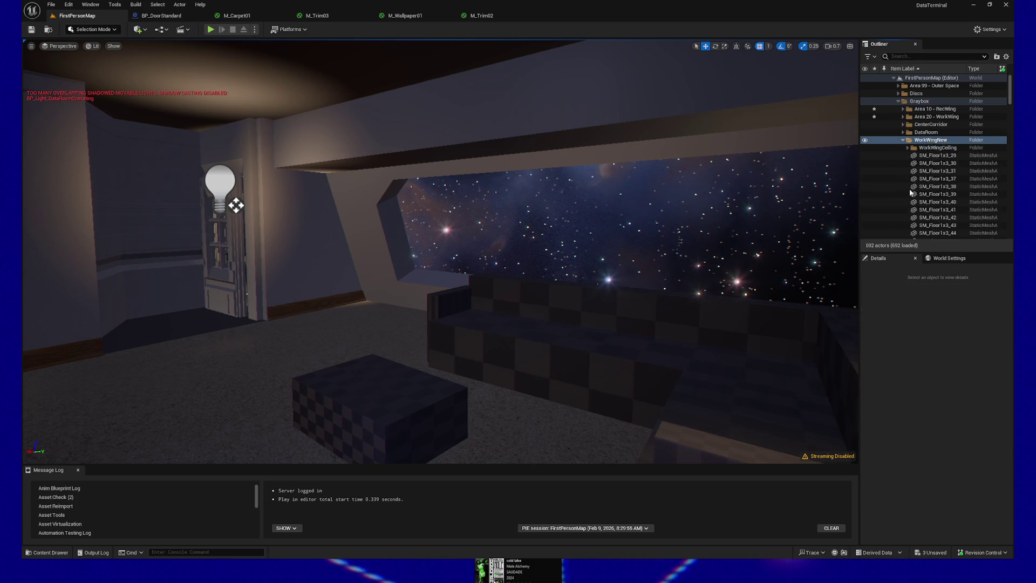
Step: Move the selected WorkWingNew actors into Area 20 - WorkWing
right_click(925, 114)
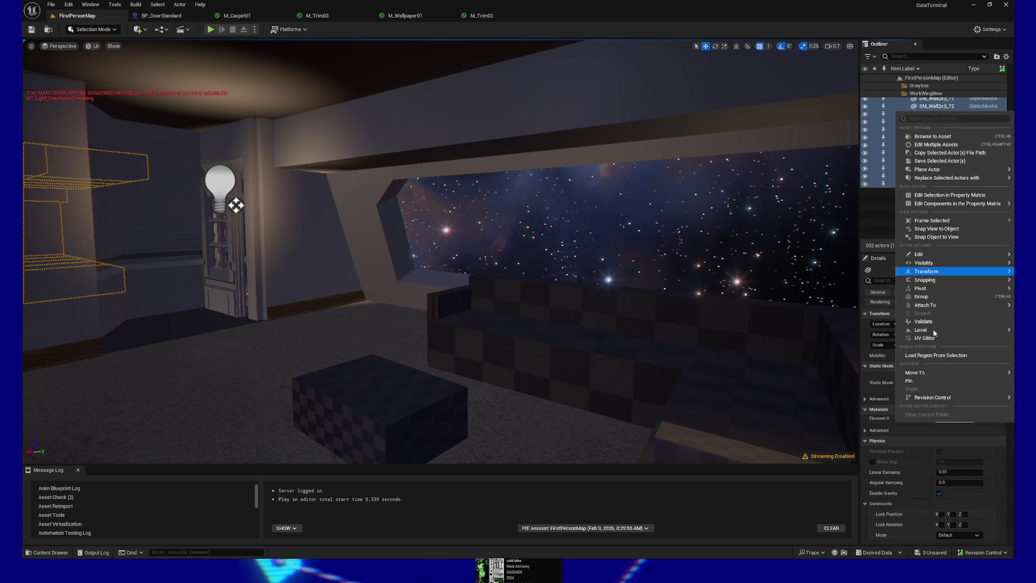
mouse_move(920, 373)
click(858, 396)
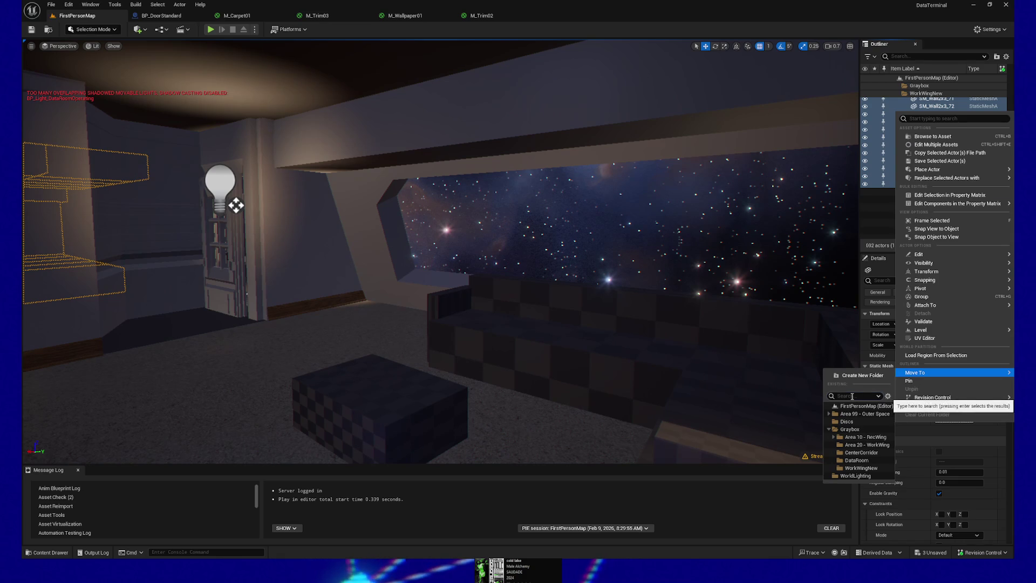
text(area)
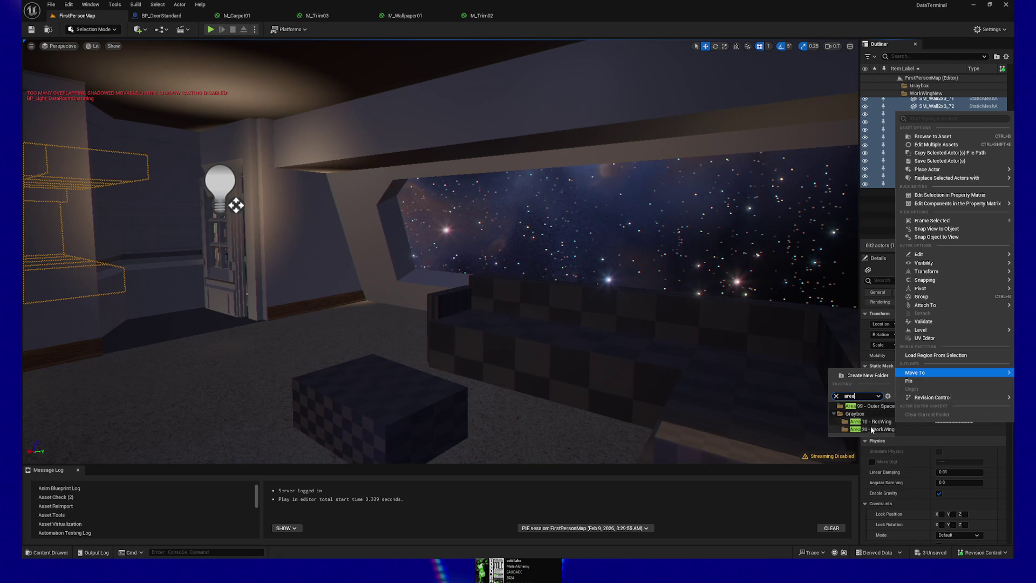
click(870, 428)
scroll(935, 127, up, 10)
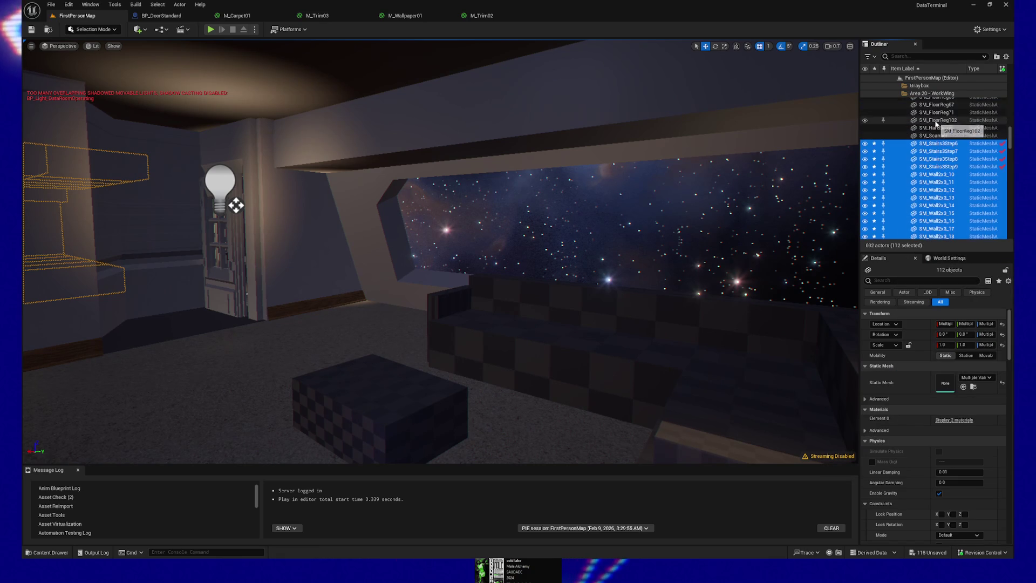
scroll(936, 124, up, 10)
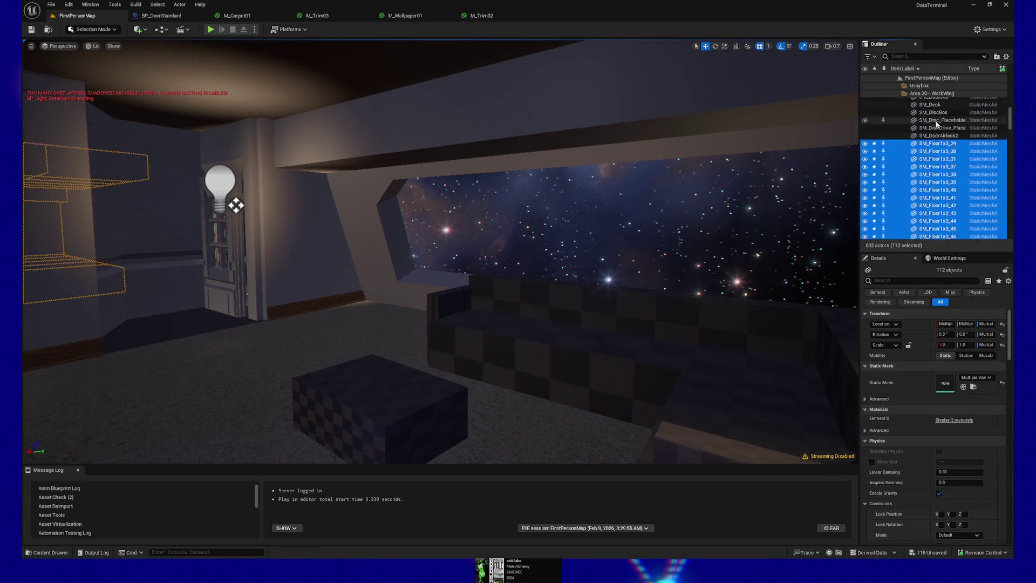
scroll(937, 146, up, 10)
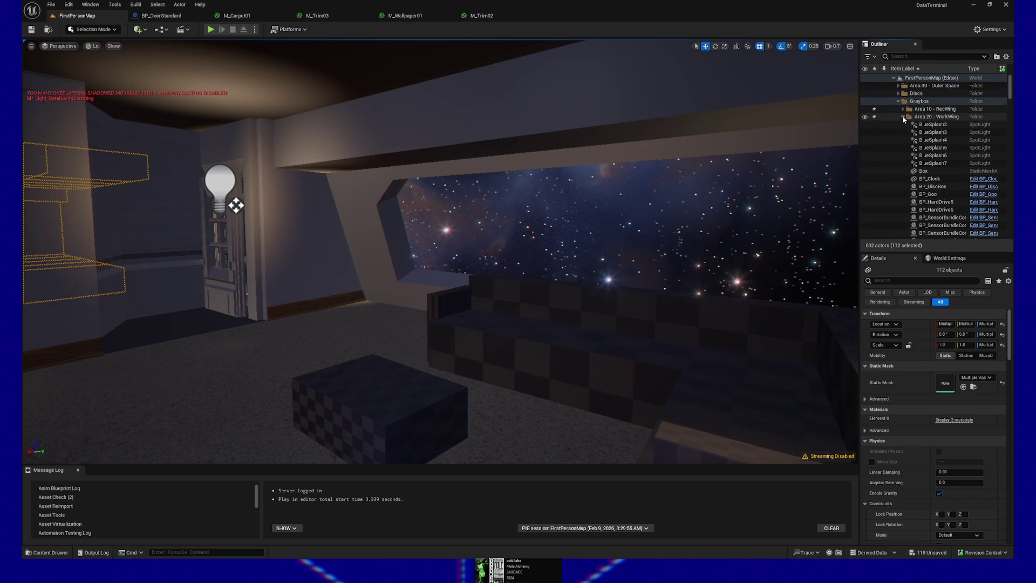
click(939, 116)
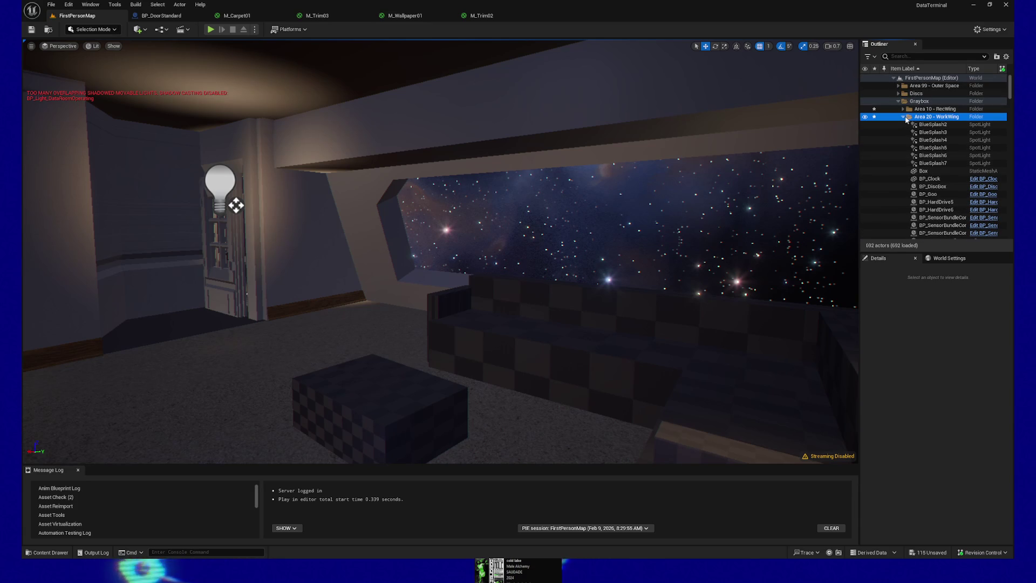
click(903, 116)
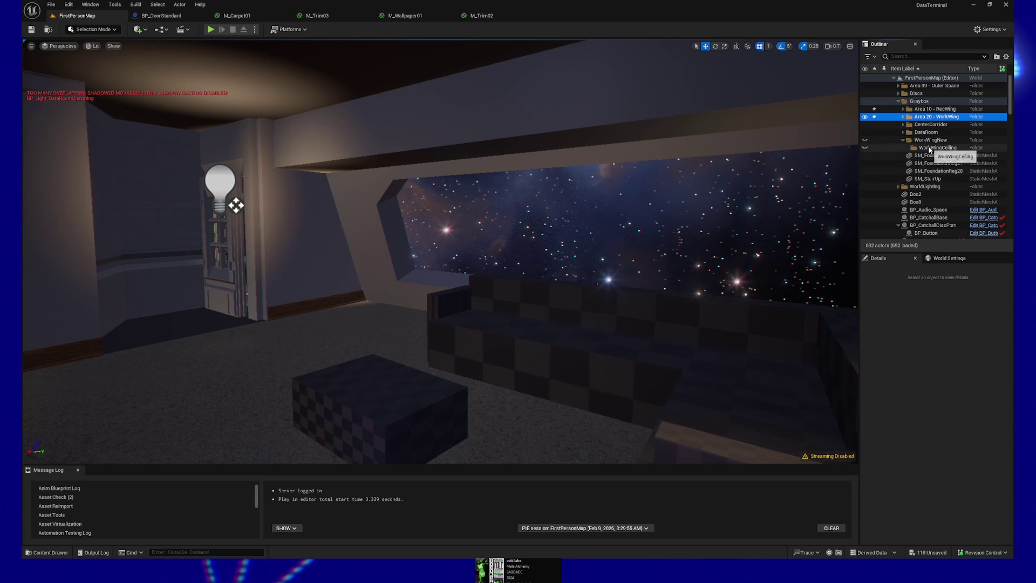
Step: Move the WorkWingCeiling folder into Area 20 - WorkWing
click(937, 149)
right_click(937, 149)
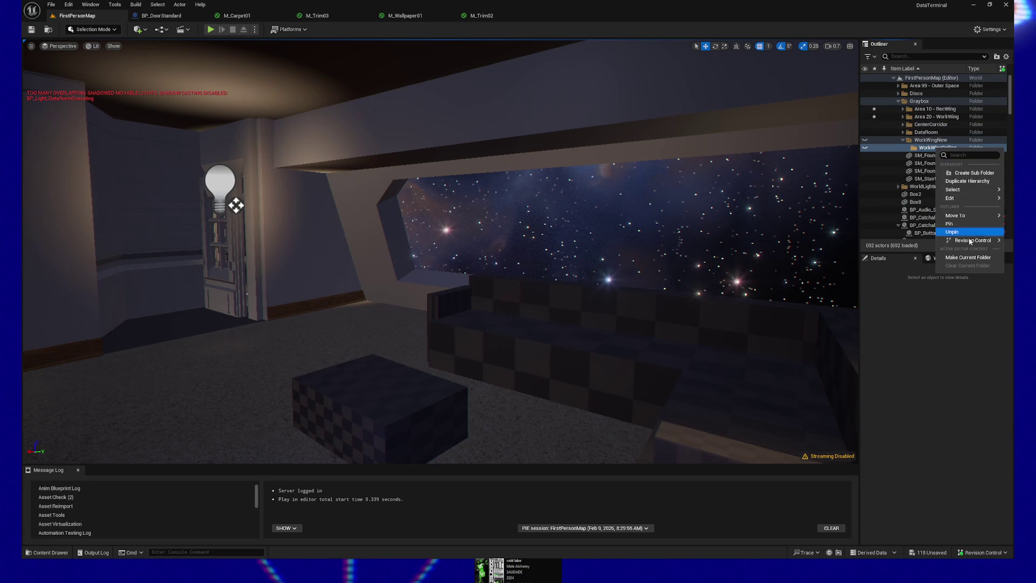
mouse_move(958, 216)
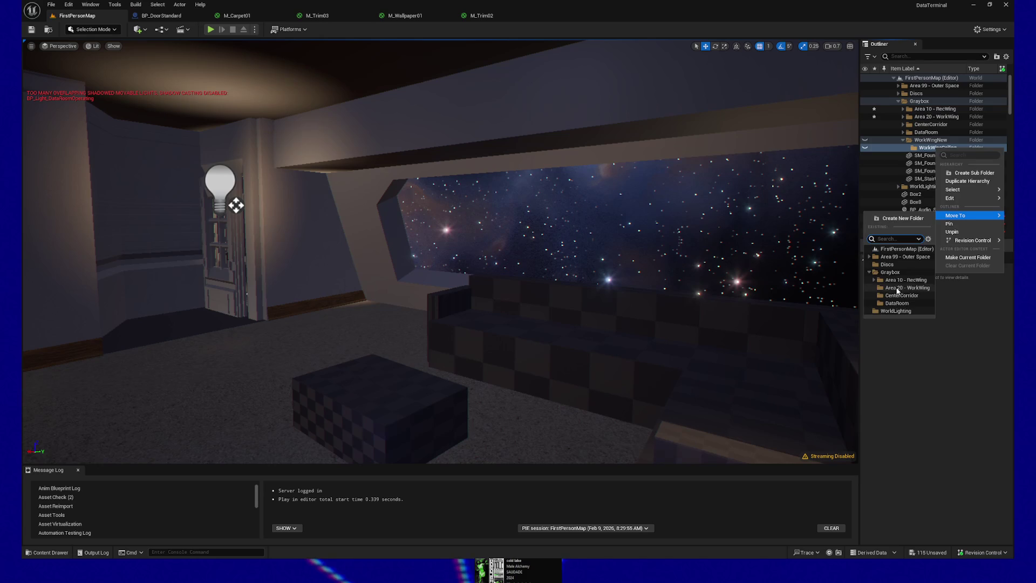
click(898, 289)
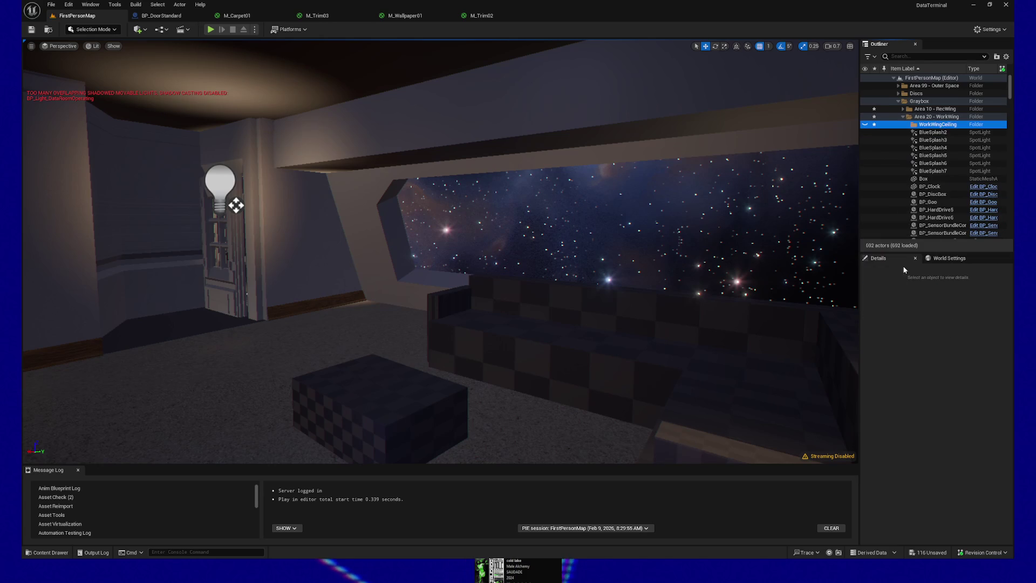
click(904, 117)
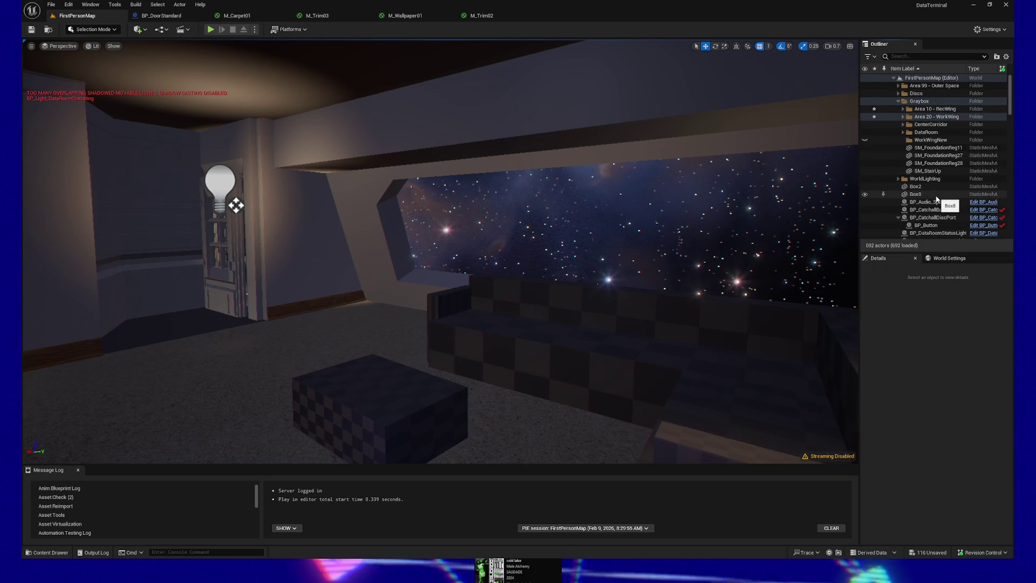
Step: Delete the now-empty WorkWingNew folder via Edit > Delete
click(936, 141)
right_click(936, 143)
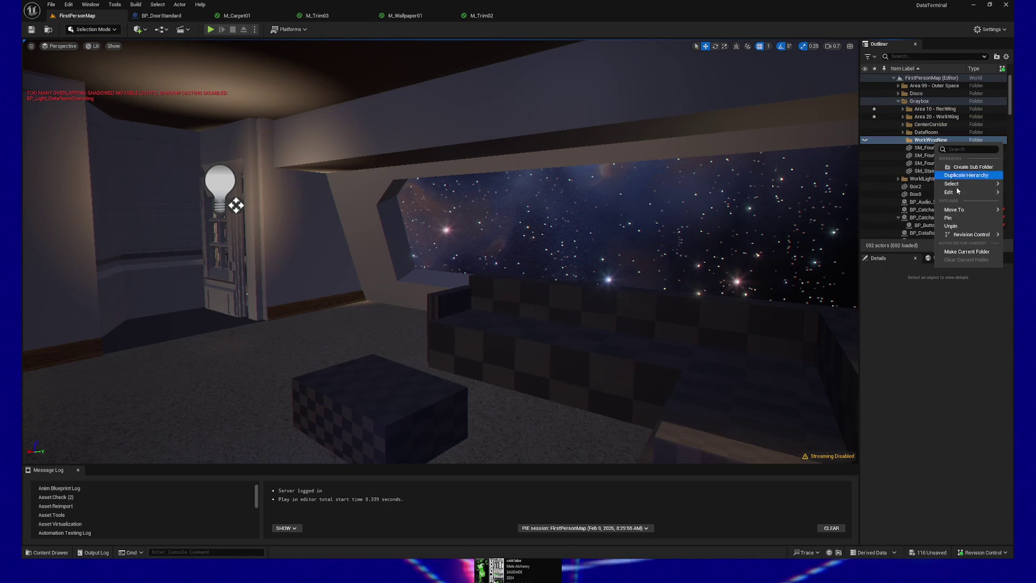
mouse_move(955, 210)
mouse_move(961, 192)
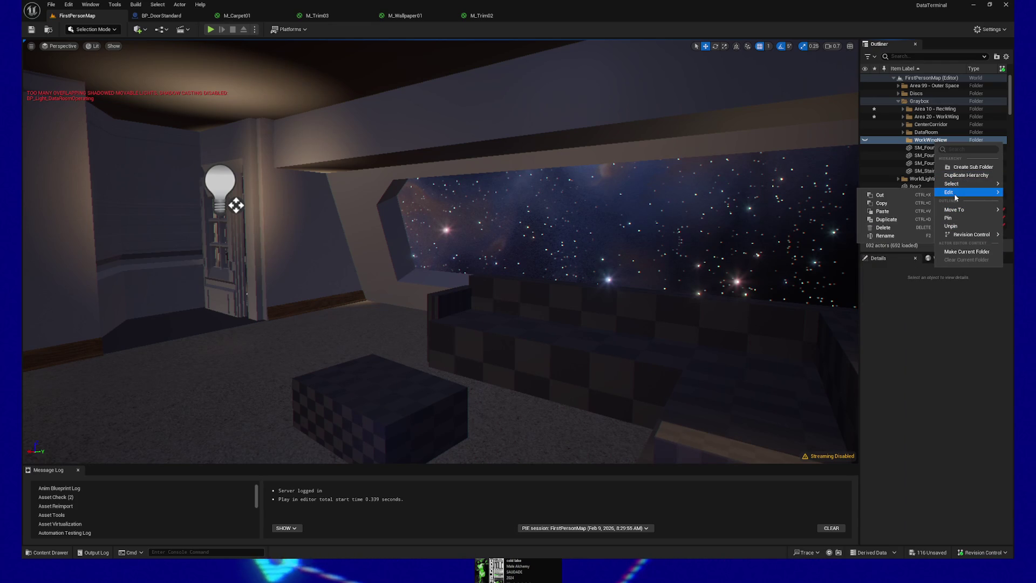
click(885, 228)
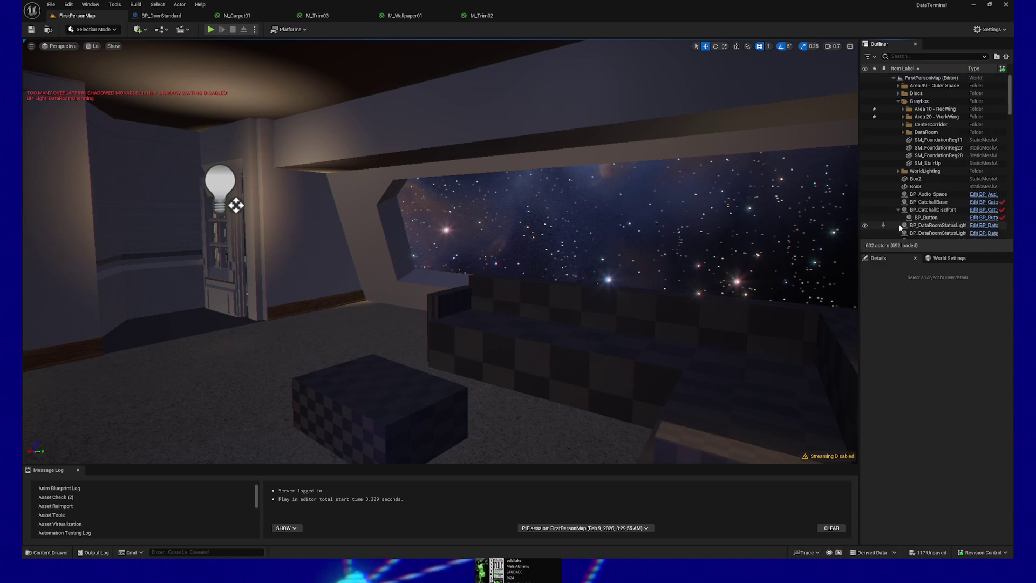
Step: Frame and delete the SM_FoundationReg11 mesh
double_click(938, 140)
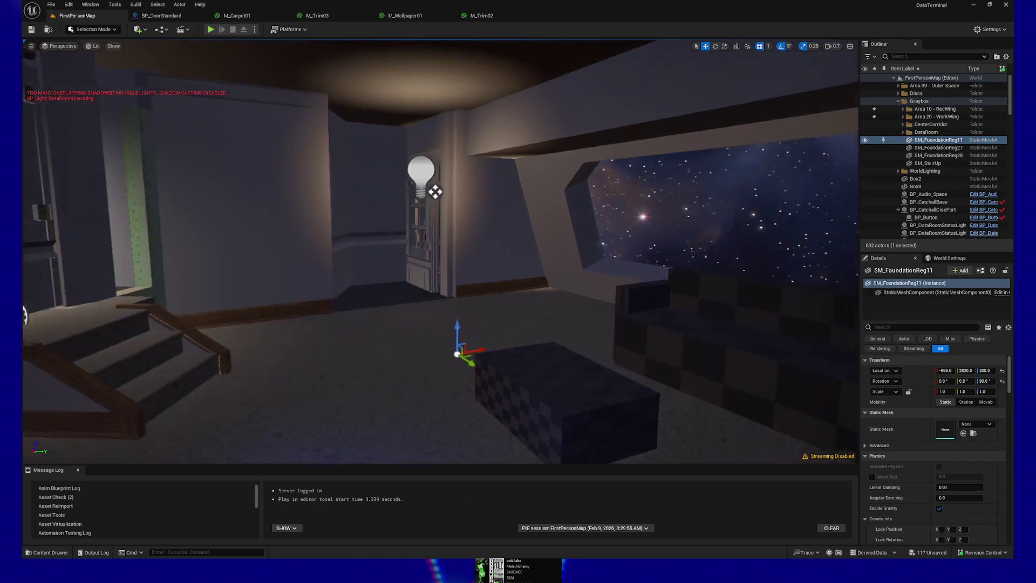
mouse_move(579, 295)
mouse_down()
mouse_move(481, 292)
mouse_move(579, 295)
mouse_up()
mouse_move(531, 338)
mouse_down()
mouse_move(537, 192)
mouse_move(535, 230)
mouse_up()
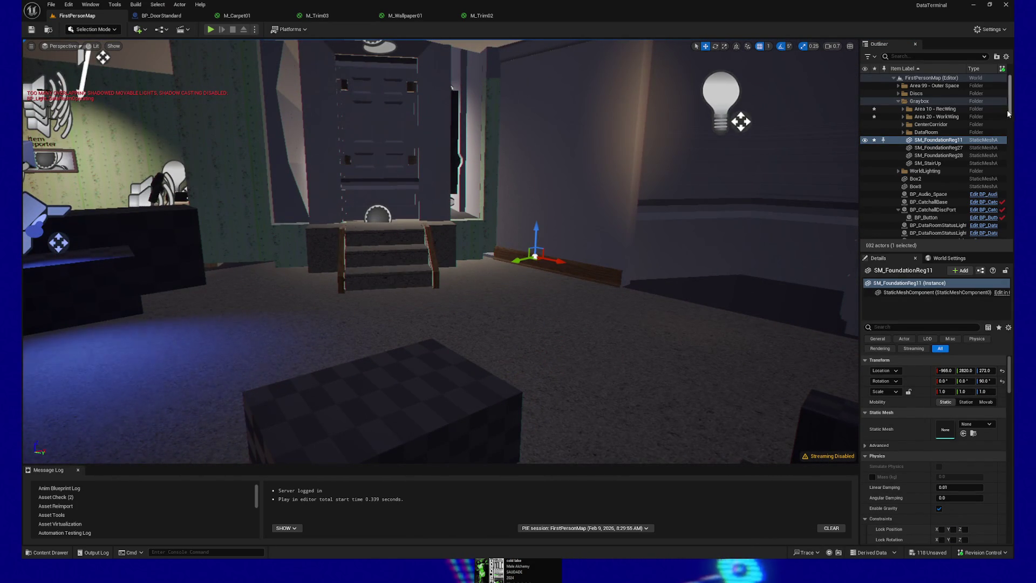
click(940, 148)
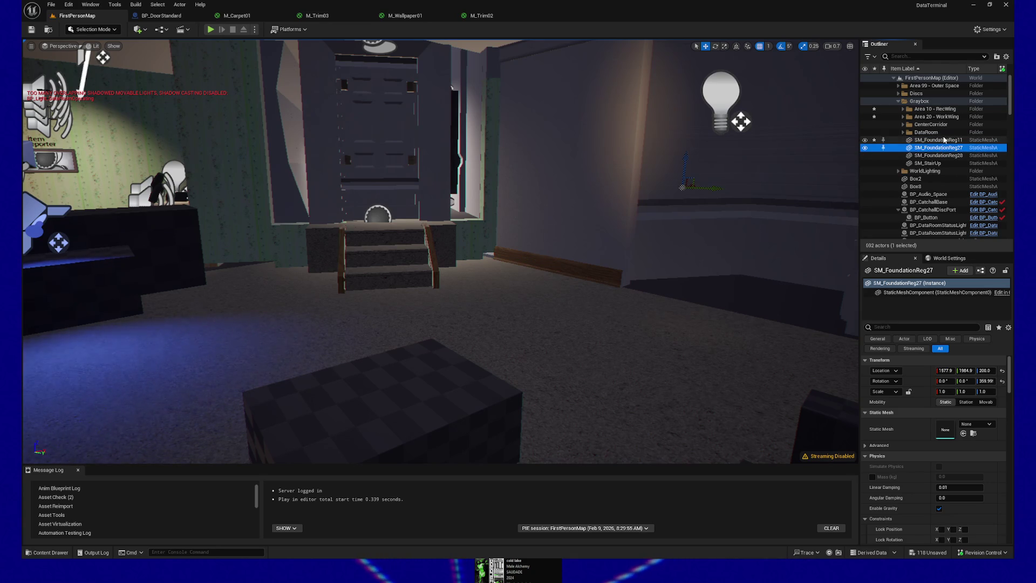
click(939, 140)
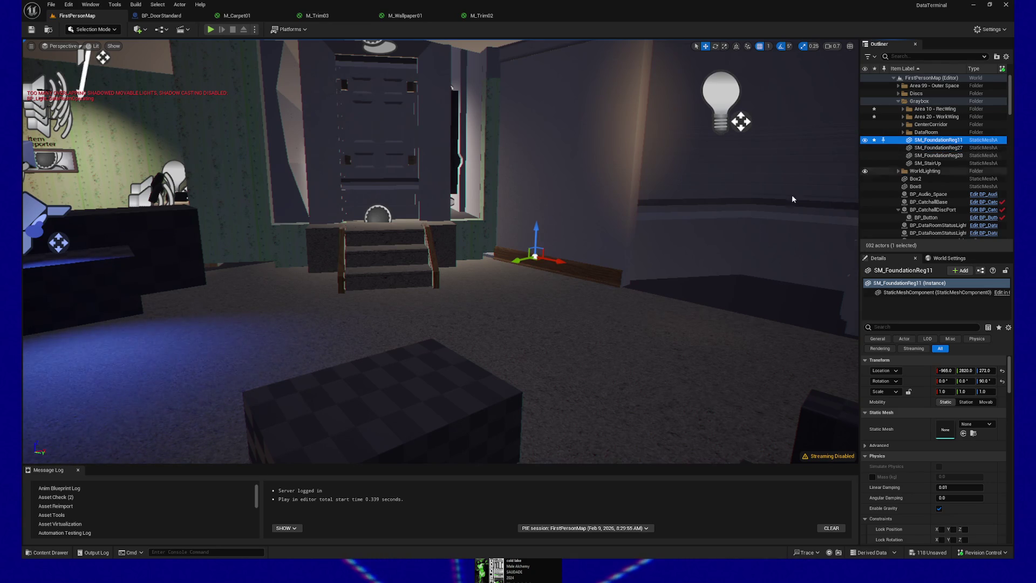
right_click(940, 141)
mouse_move(911, 301)
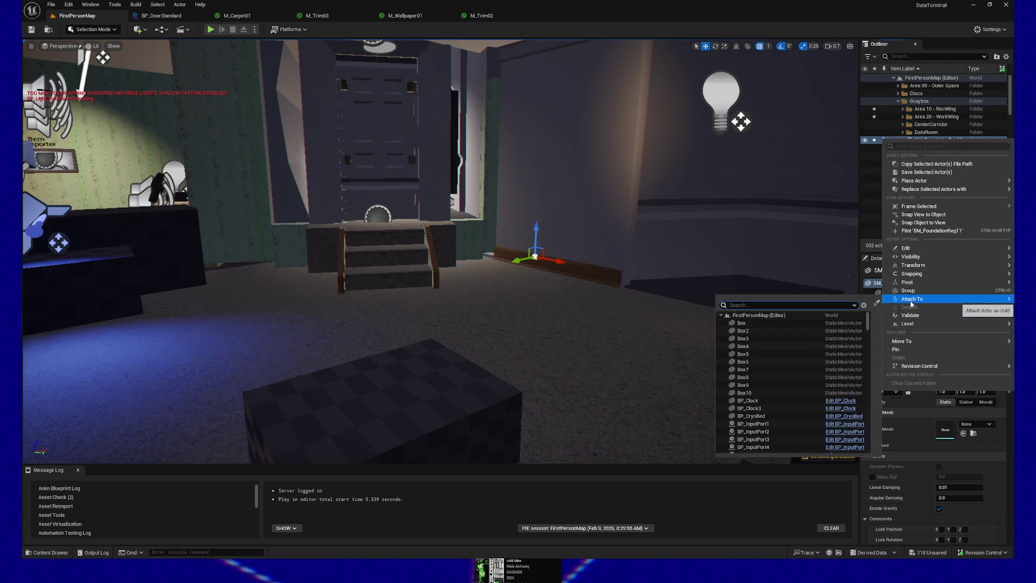
mouse_move(910, 258)
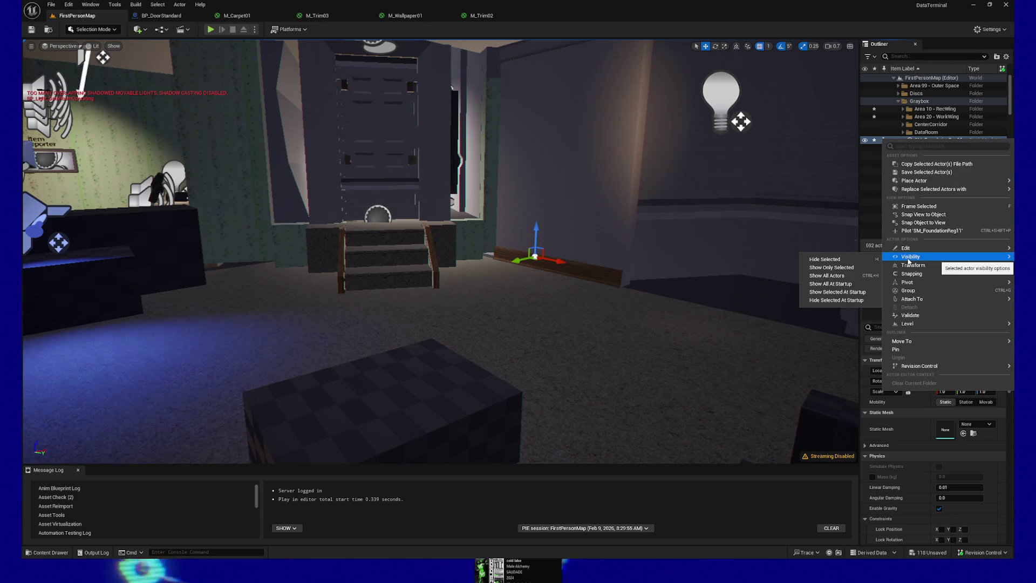
mouse_move(907, 341)
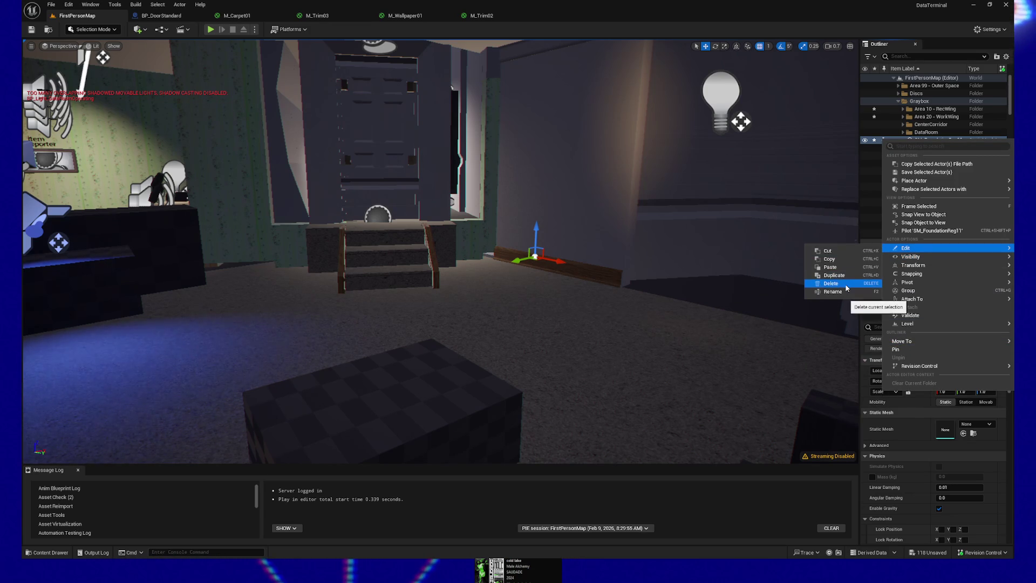
click(846, 289)
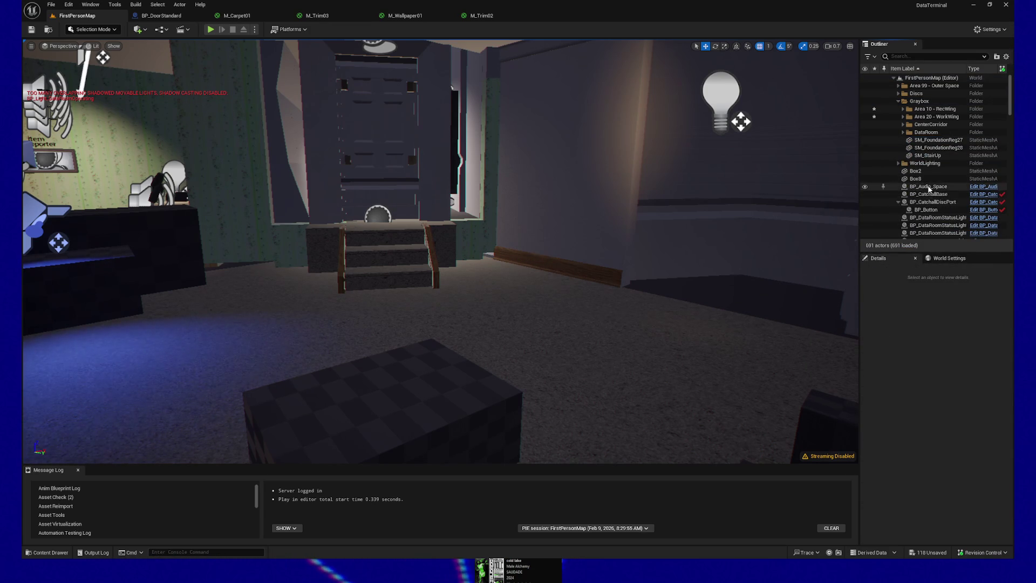
Step: Frame and delete SM_FoundationReg27 and SM_FoundationReg28
click(936, 140)
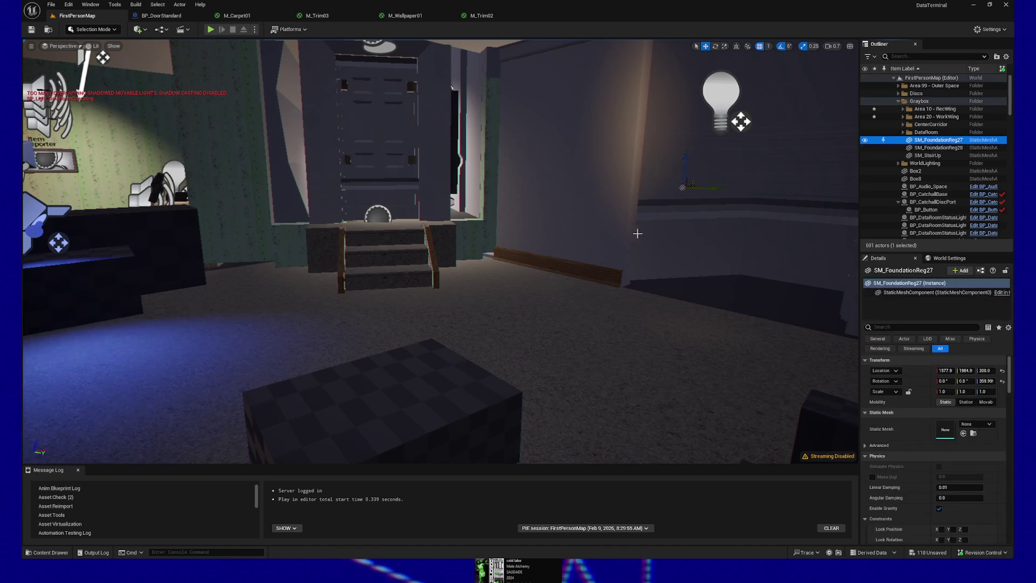
key(f)
drag(443, 231, 456, 140)
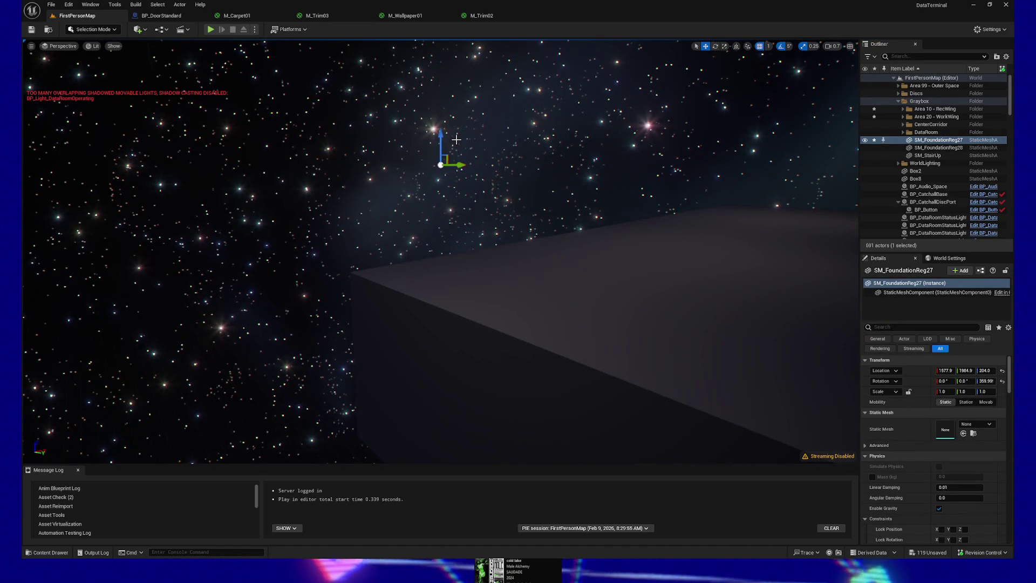
key(Delete)
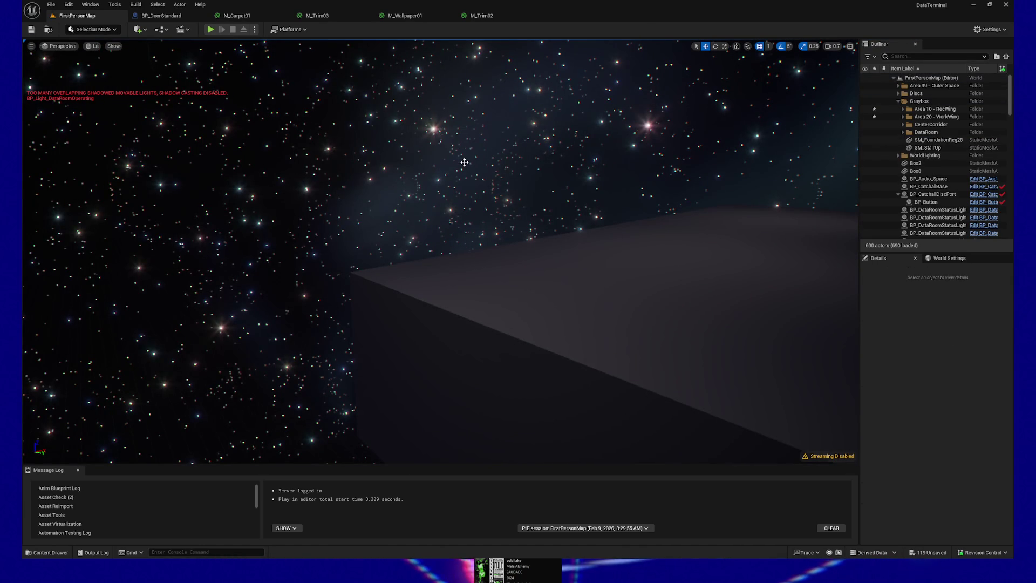
click(940, 140)
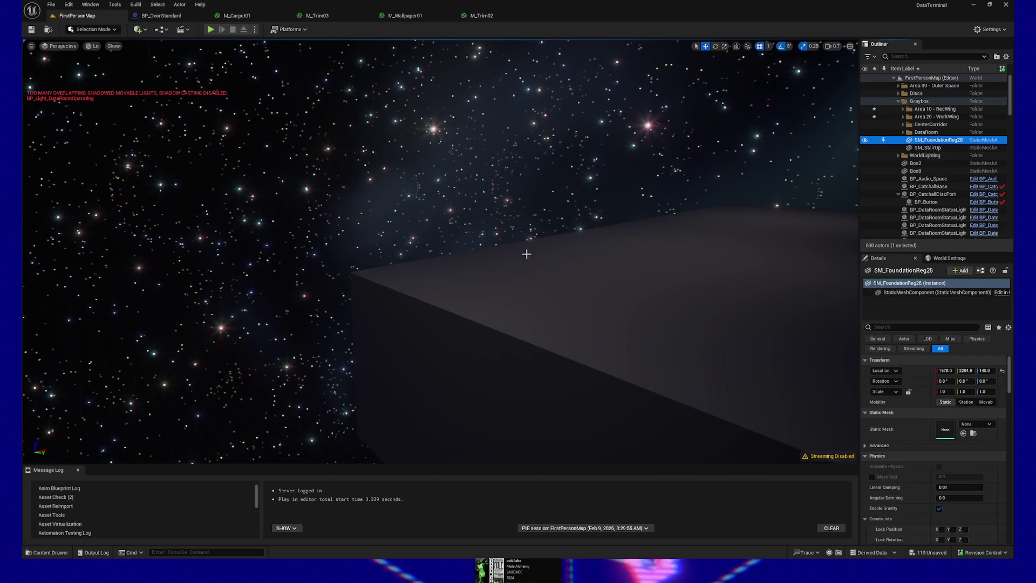
key(f)
mouse_move(462, 249)
mouse_down()
mouse_move(392, 258)
mouse_move(207, 330)
mouse_up()
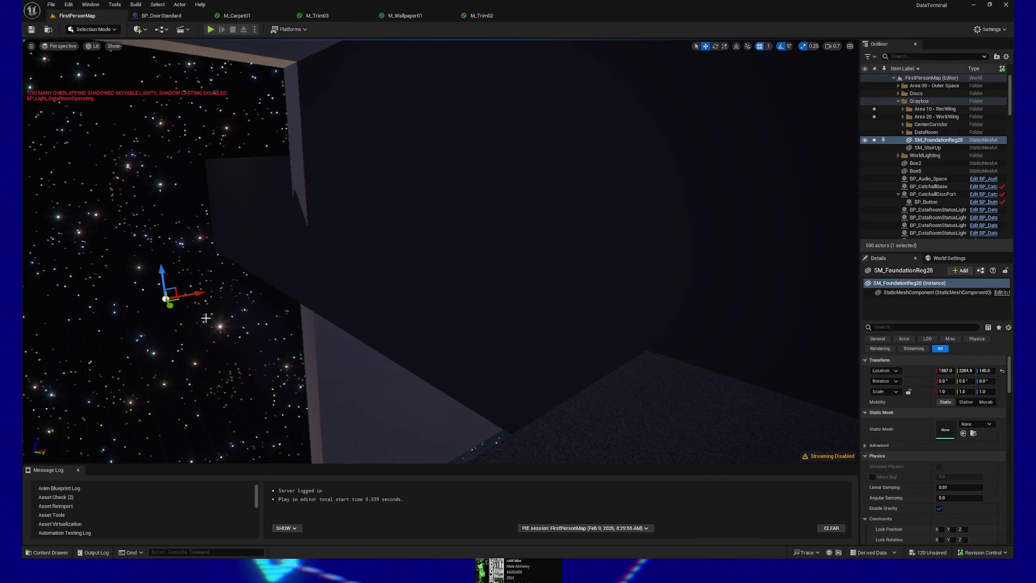
key(Delete)
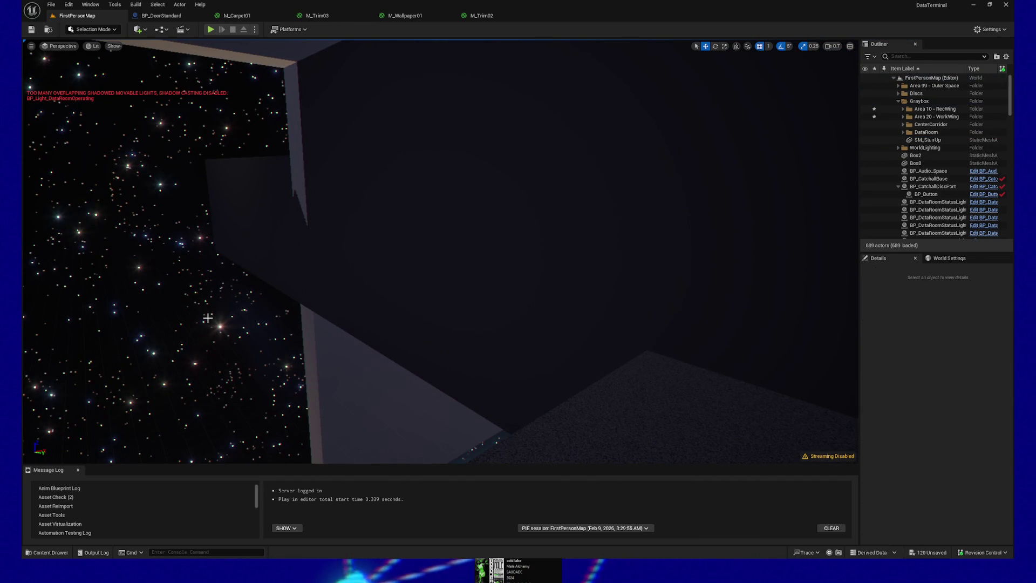
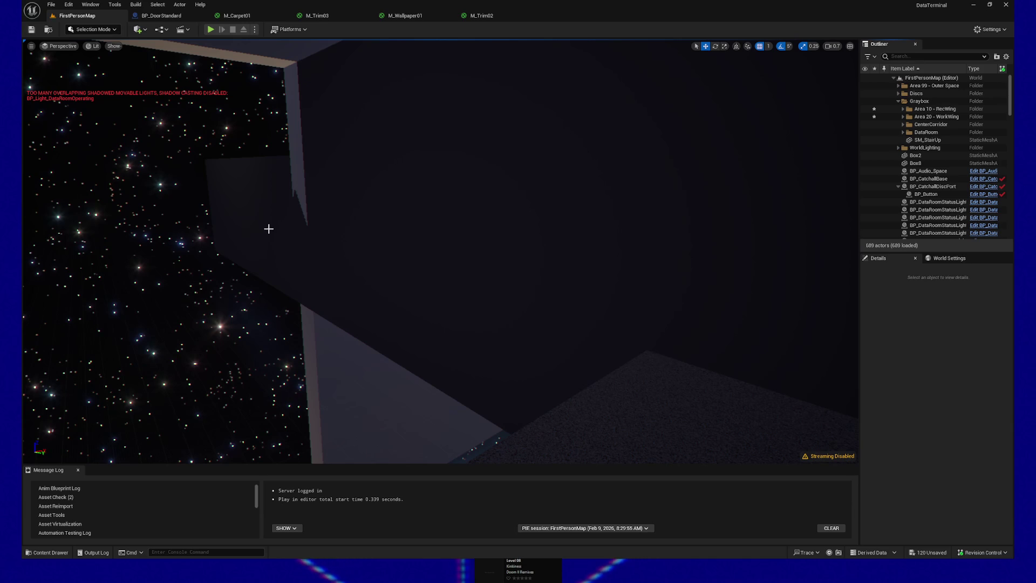
Step: Select the SM_StairUp mesh in the Outliner and frame it in the viewport
drag(370, 273, 345, 273)
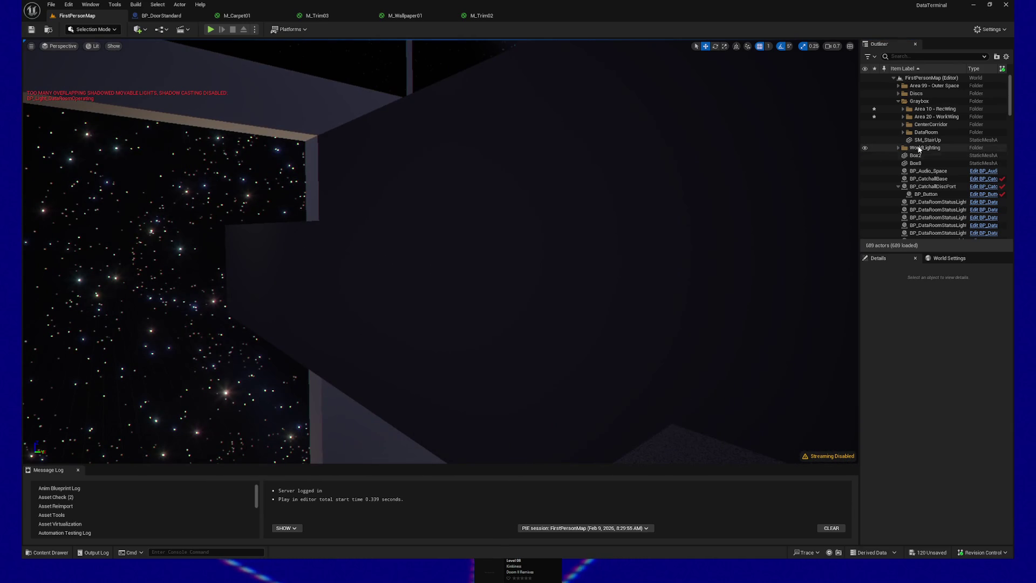
click(927, 140)
key(f)
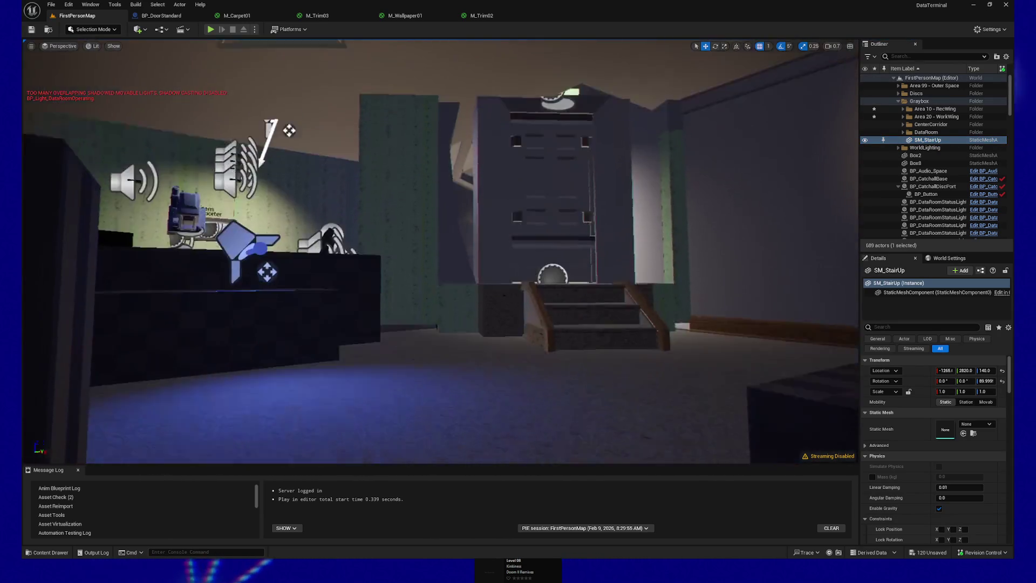
Step: Delete the SM_StairUp mesh from the level, then select Box2
mouse_move(289, 130)
mouse_down()
mouse_move(289, 168)
mouse_move(335, 186)
mouse_move(324, 188)
mouse_up()
mouse_move(517, 371)
mouse_down()
mouse_move(470, 373)
mouse_move(467, 346)
mouse_move(84, 299)
mouse_up()
mouse_move(490, 382)
mouse_down()
mouse_move(475, 373)
mouse_move(503, 378)
mouse_move(490, 383)
mouse_up()
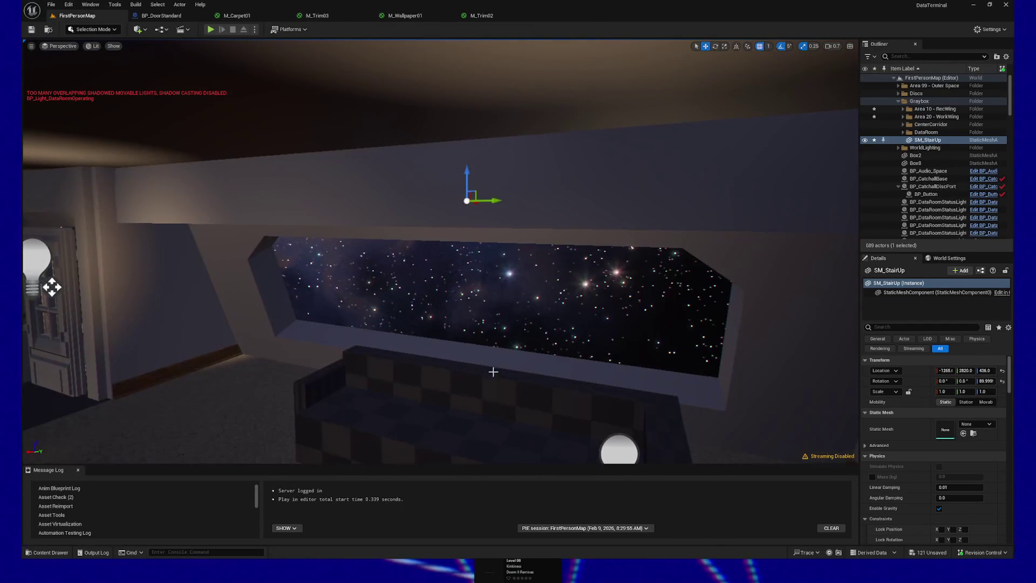
key(Delete)
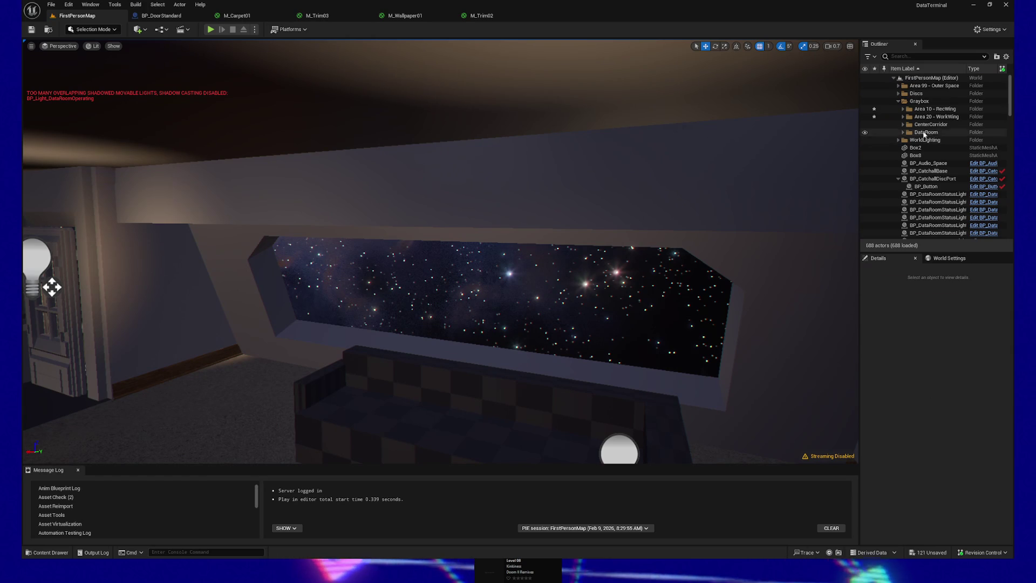
click(929, 148)
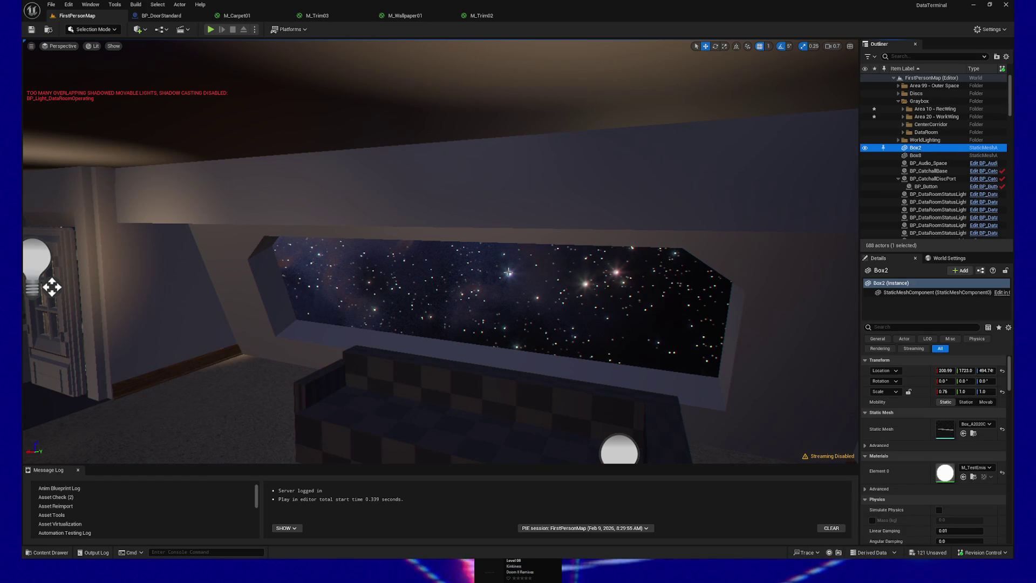
Step: Frame Box2, add Box8 to the selection, and frame both boxes
key(f)
drag(481, 282, 481, 283)
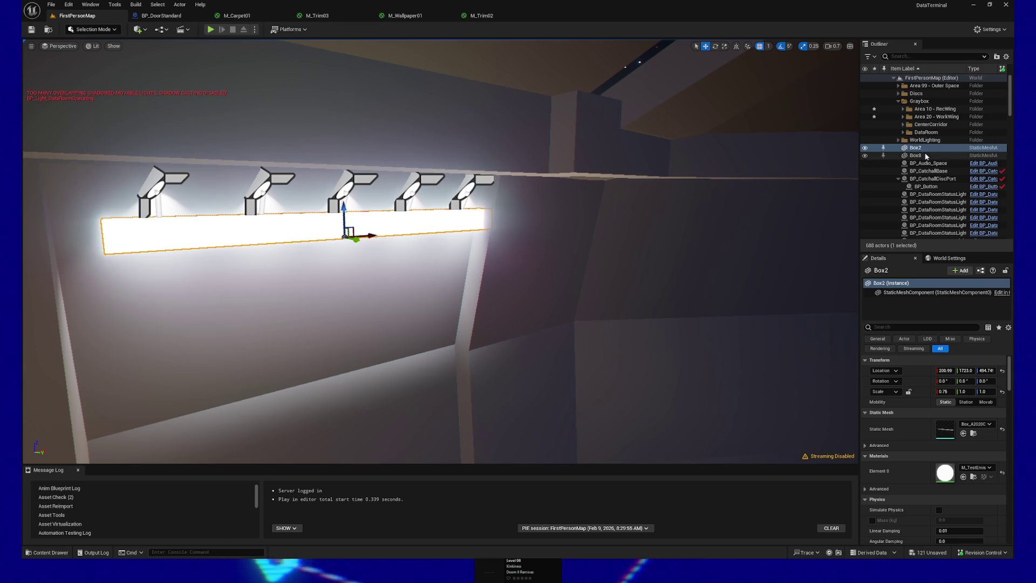
ctrl+click(916, 156)
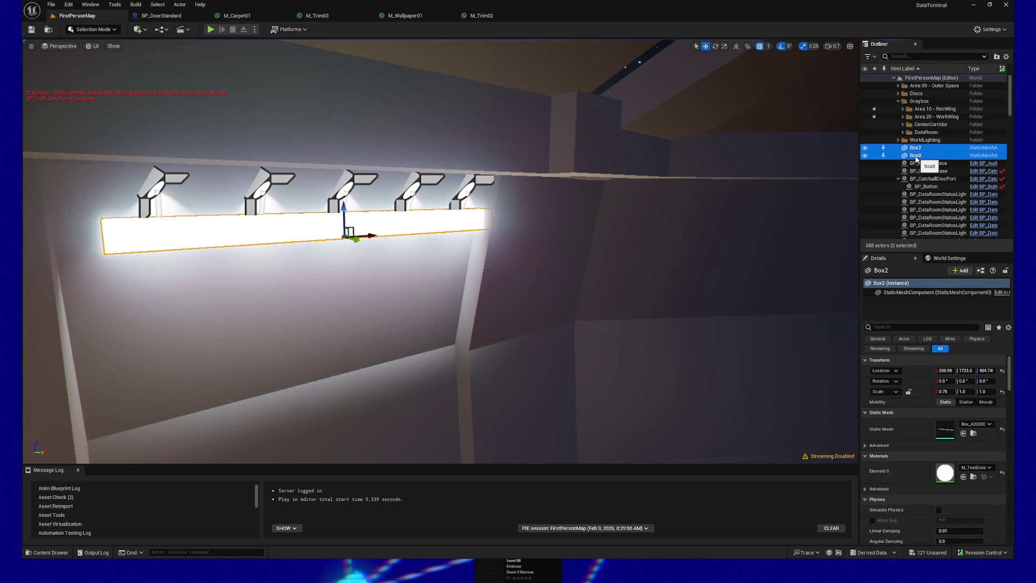
key(f)
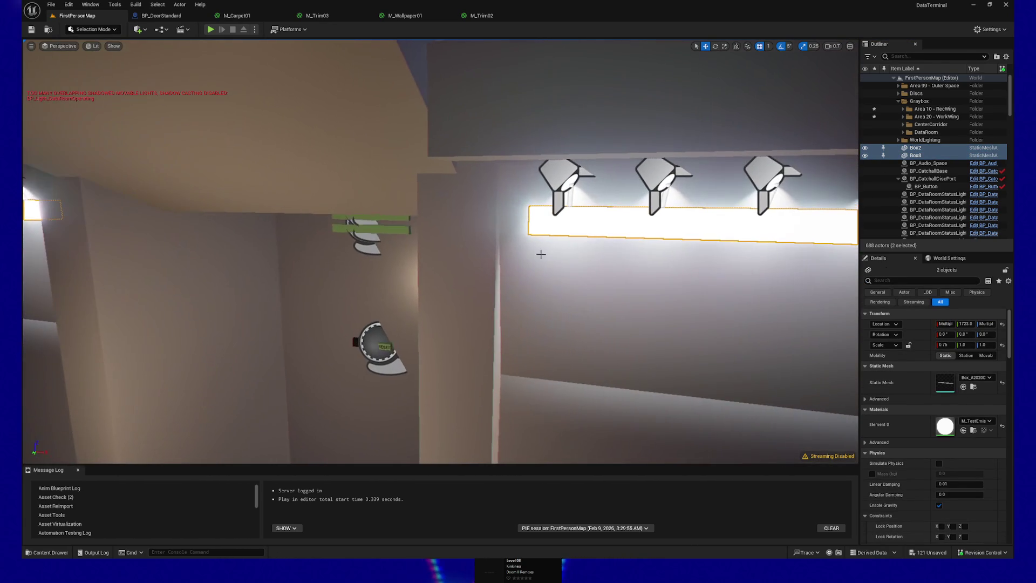
Step: Move Box2 and Box8 into the CenterCorridor folder through Move To
right_click(919, 157)
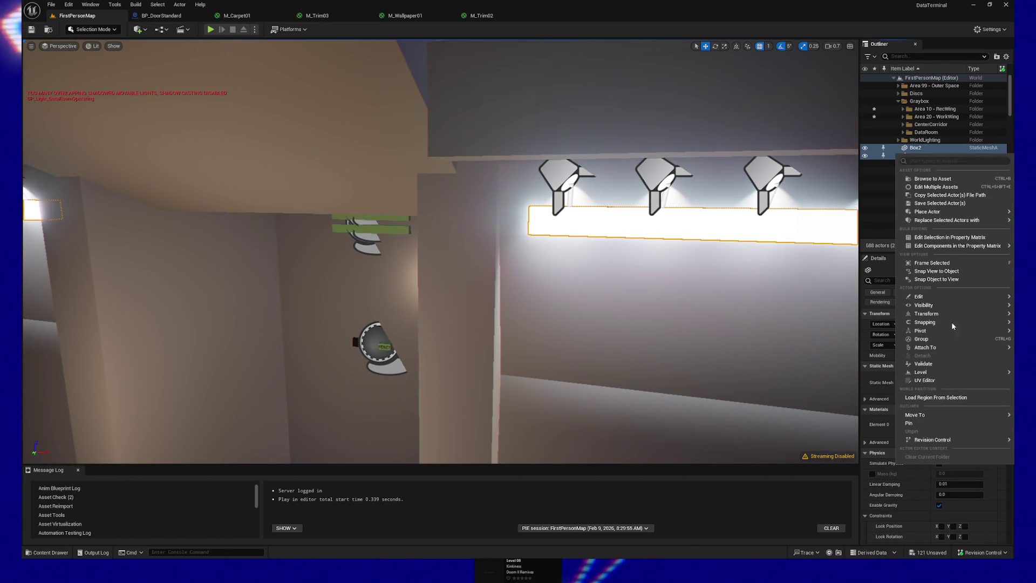
mouse_move(932, 414)
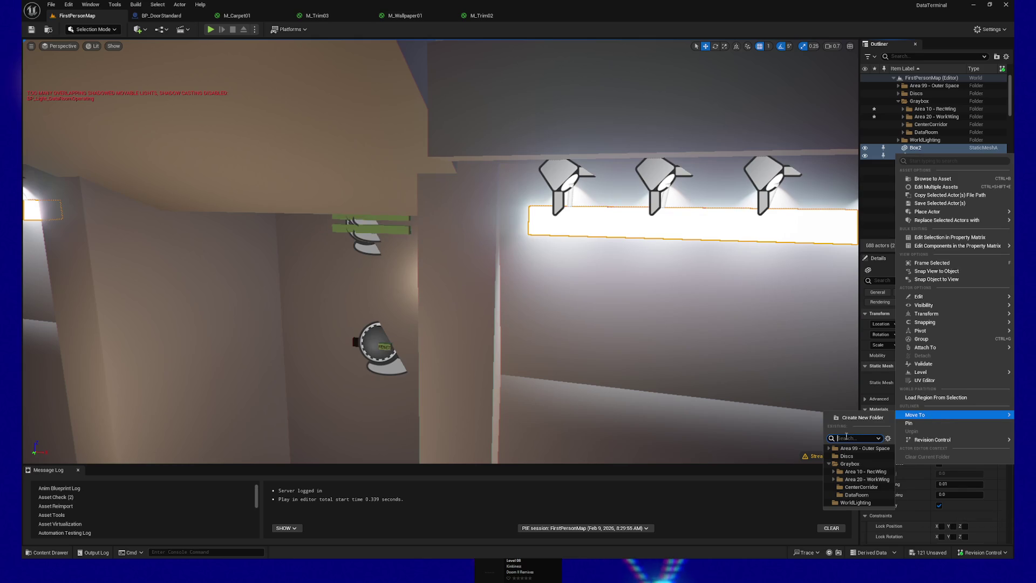
text(cent)
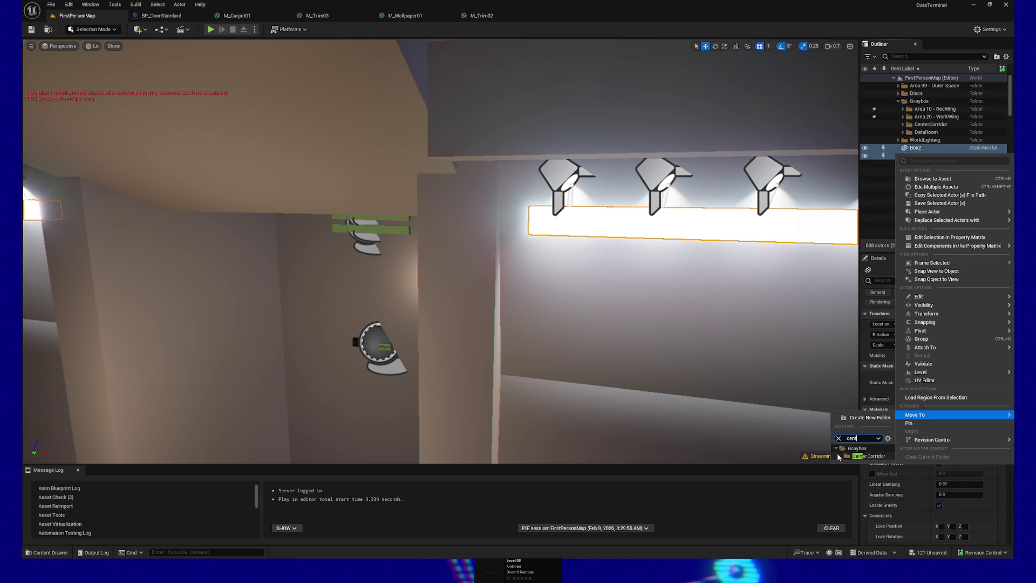
click(899, 472)
click(918, 123)
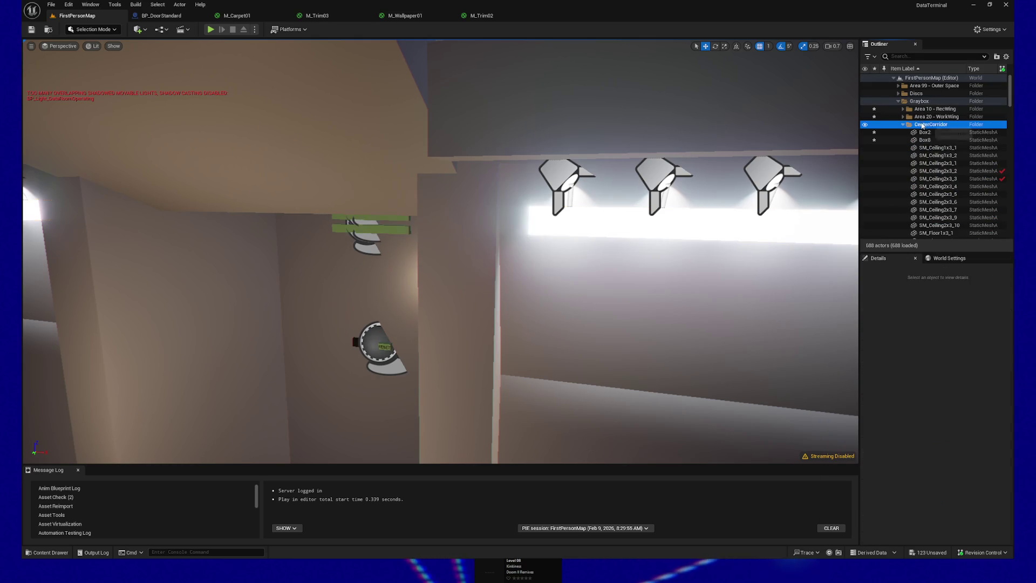
Step: Toggle CenterCorridor visibility off and on, then rename the folder 'Area 30 - CenterCorridor'
click(866, 126)
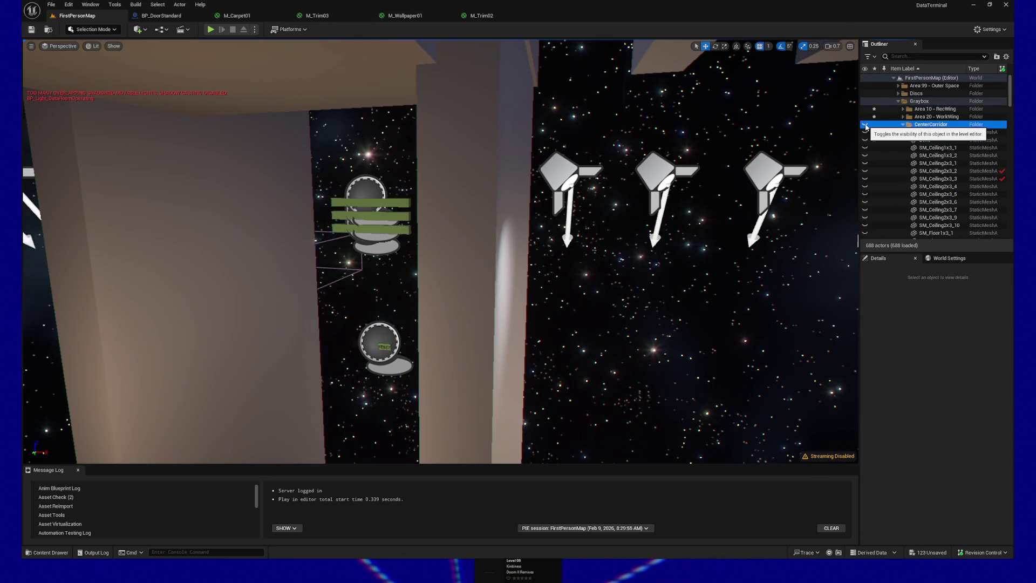
click(866, 125)
click(935, 125)
text(Area 30 -)
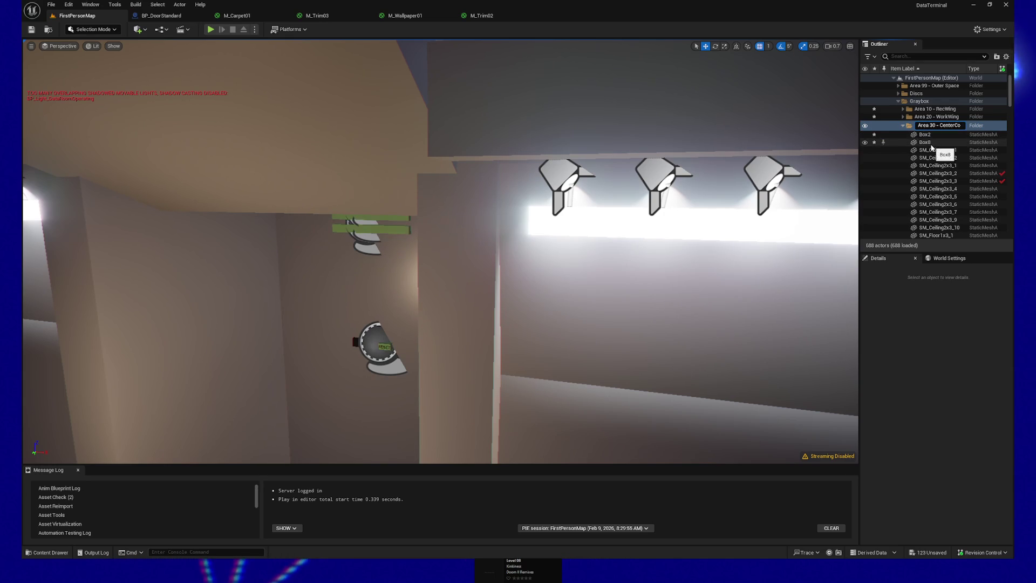
key(Return)
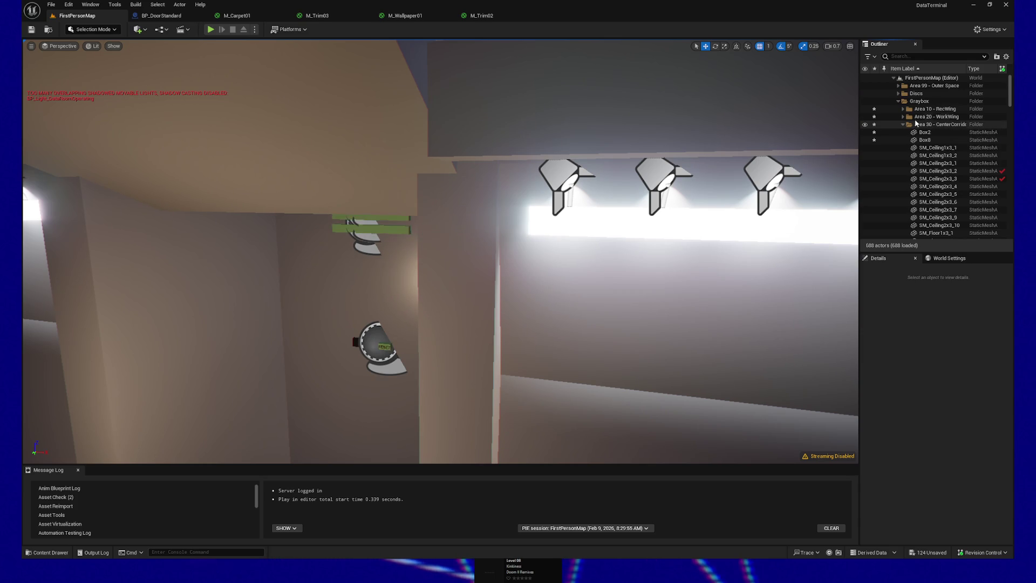
click(900, 132)
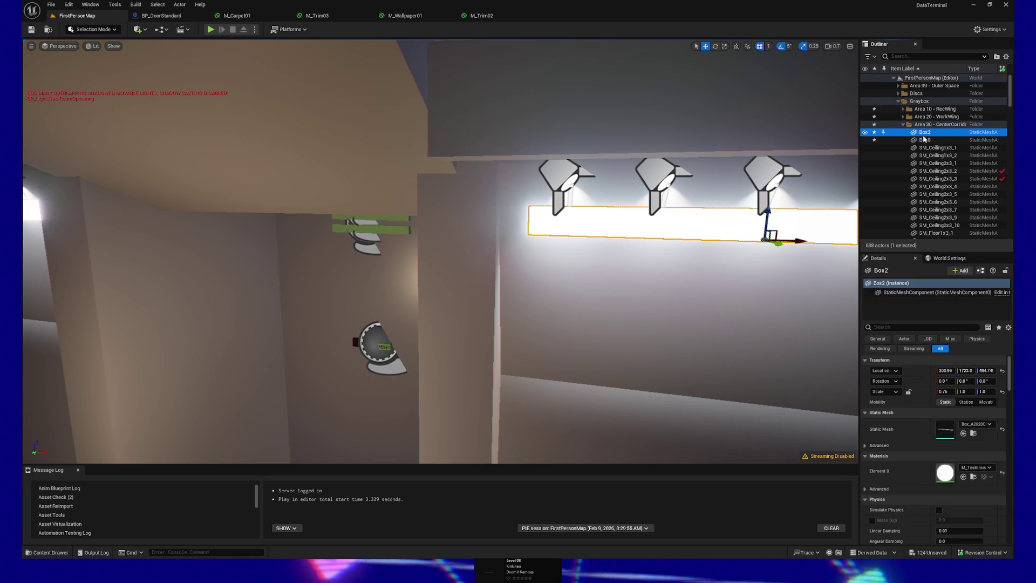
click(903, 124)
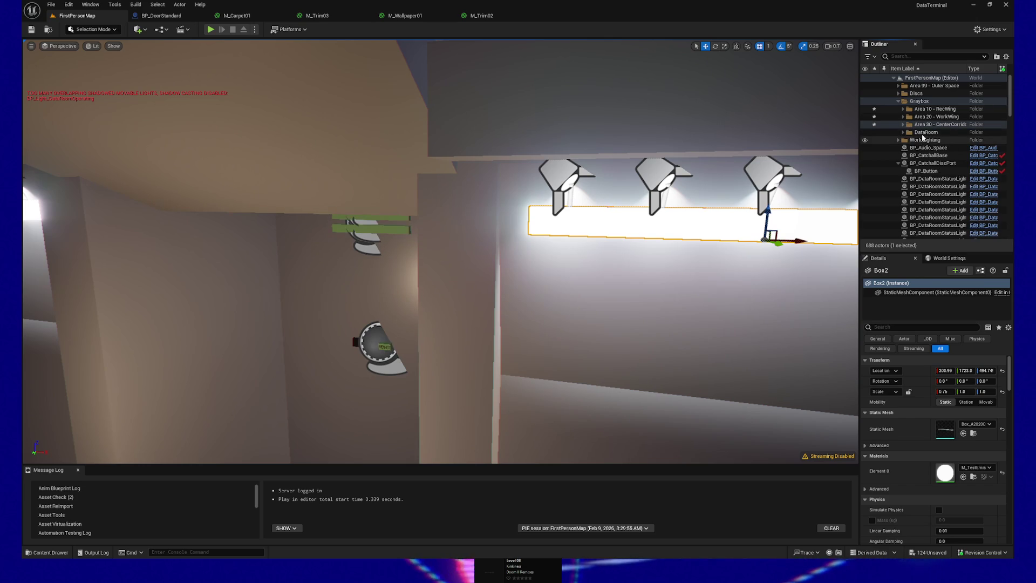
Step: Rename the DataRoom folder to 'Area 00 - DataRoom'
click(923, 133)
click(924, 133)
text(Area 00 -)
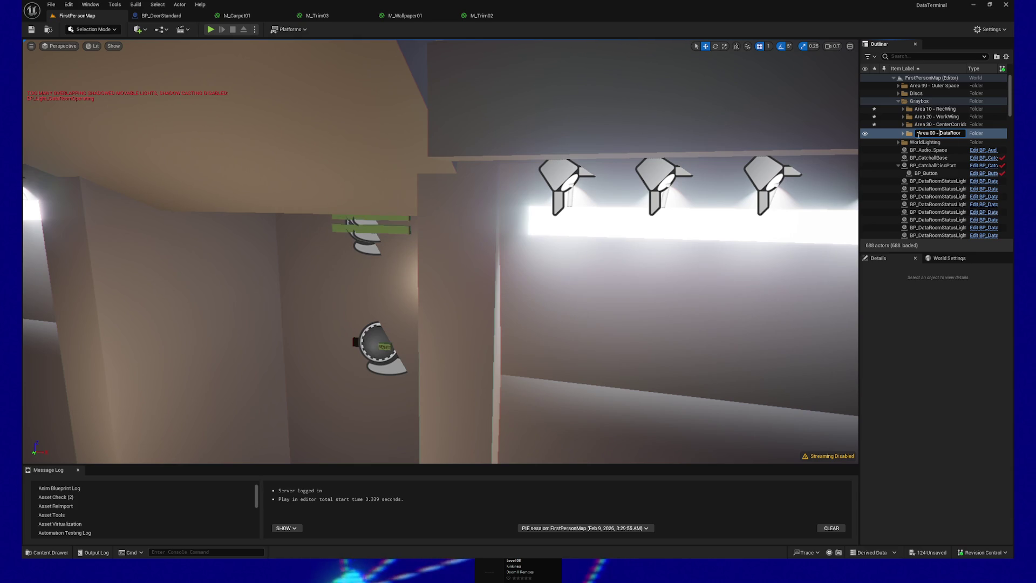
click(929, 143)
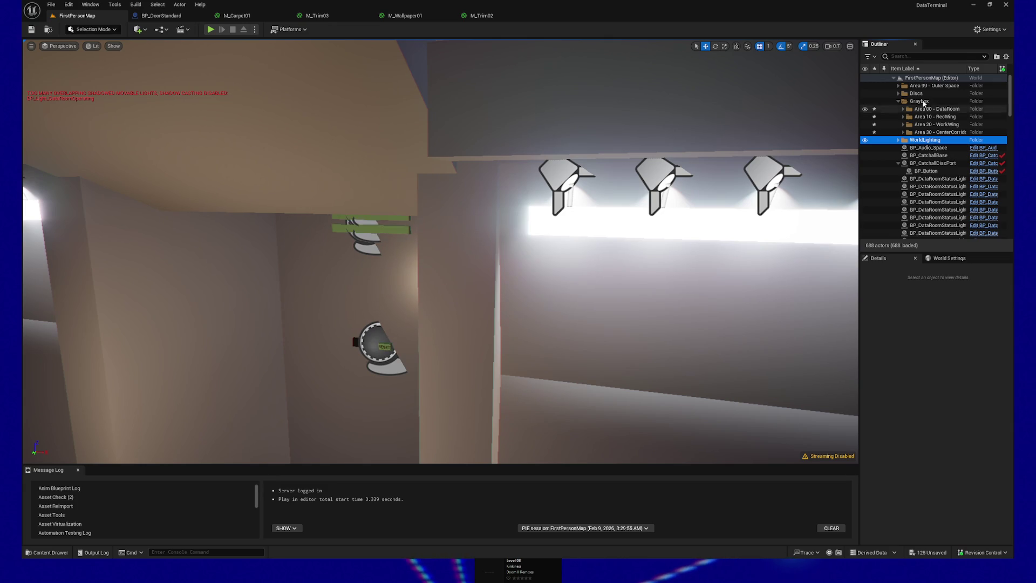
click(917, 95)
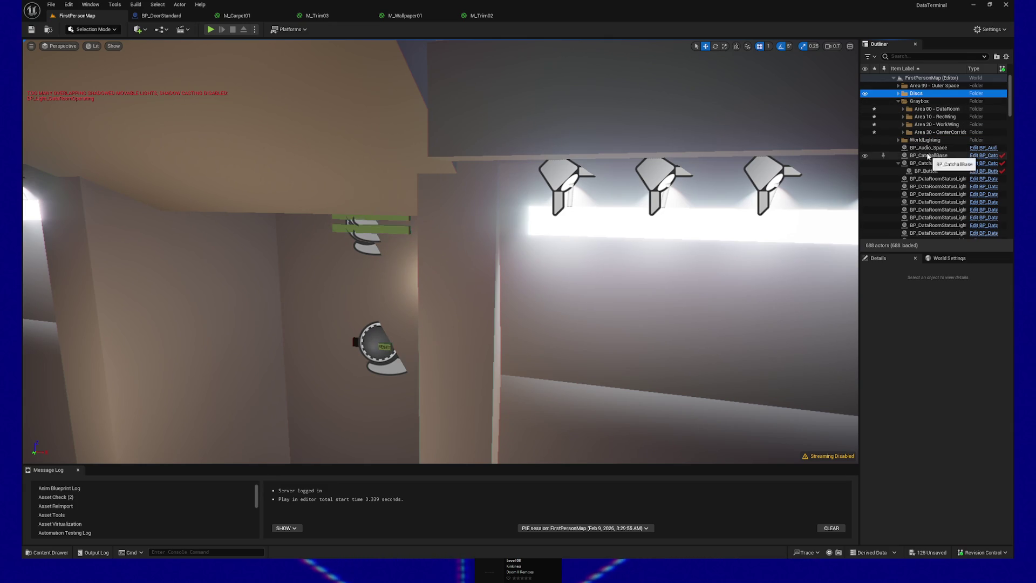
right_click(773, 192)
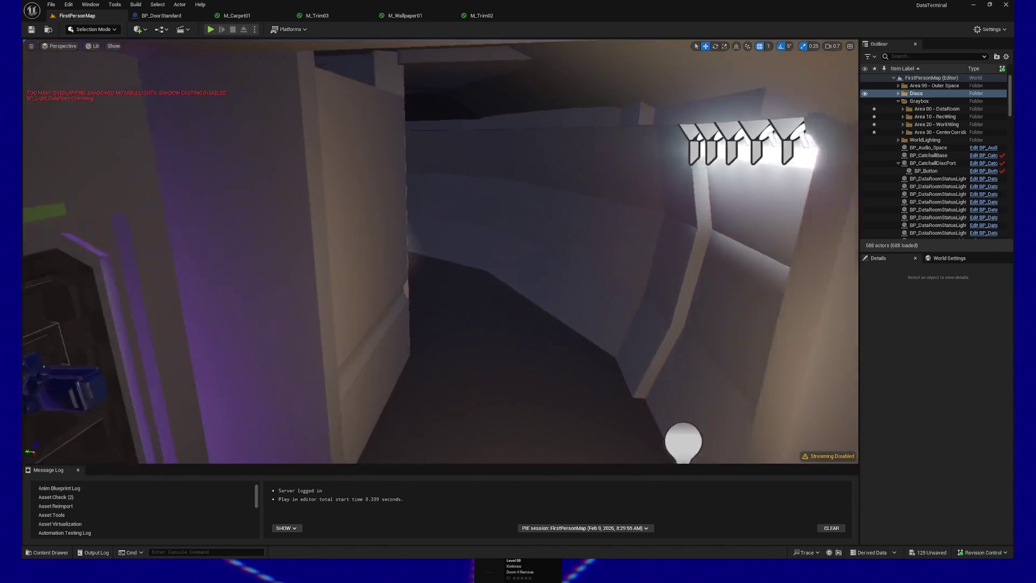
key(d)
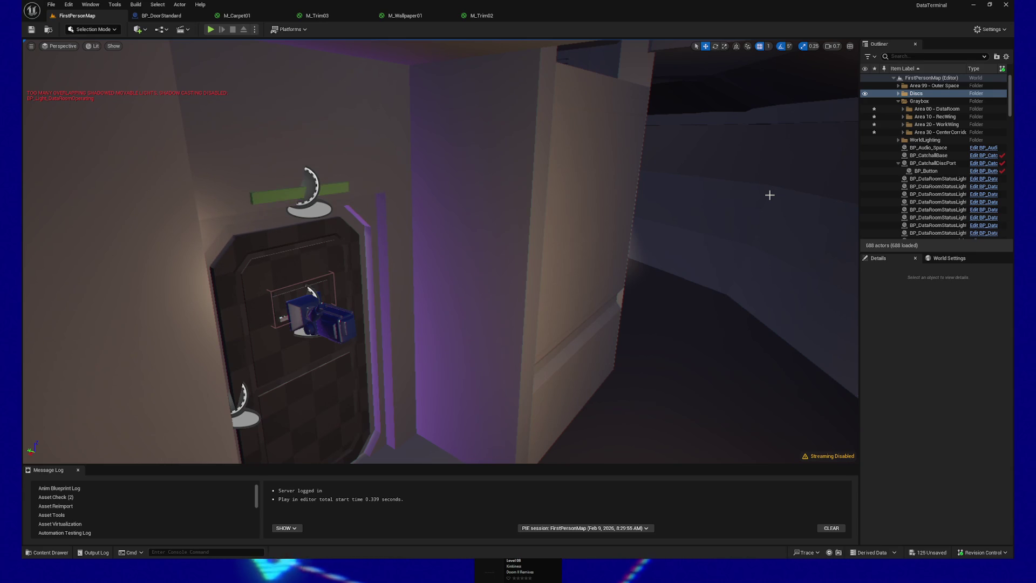
mouse_move(770, 195)
mouse_down()
mouse_move(669, 200)
mouse_move(707, 200)
mouse_move(707, 246)
mouse_up()
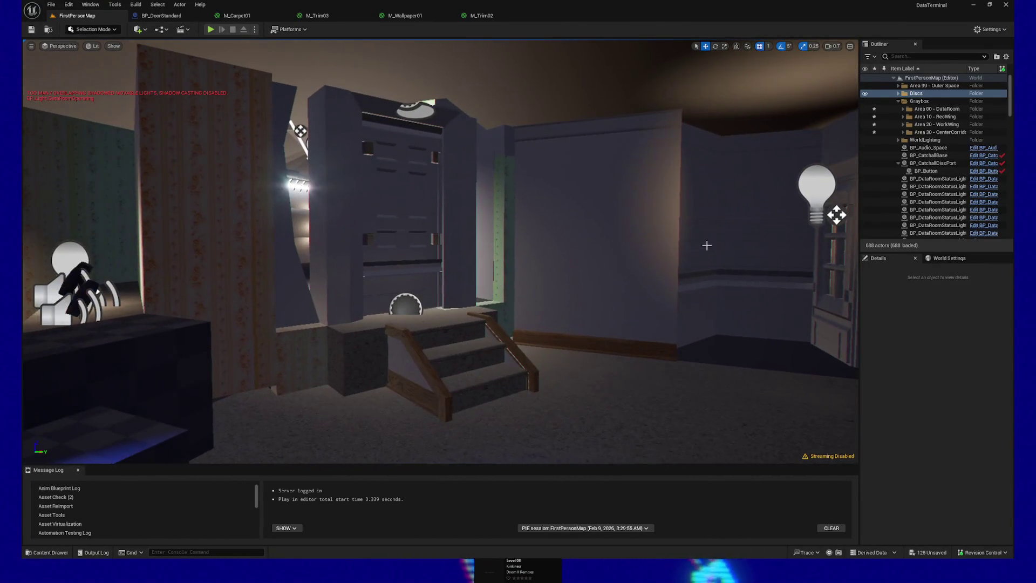
click(462, 357)
mouse_move(462, 356)
mouse_down()
mouse_move(448, 335)
mouse_move(475, 341)
mouse_move(442, 322)
mouse_up()
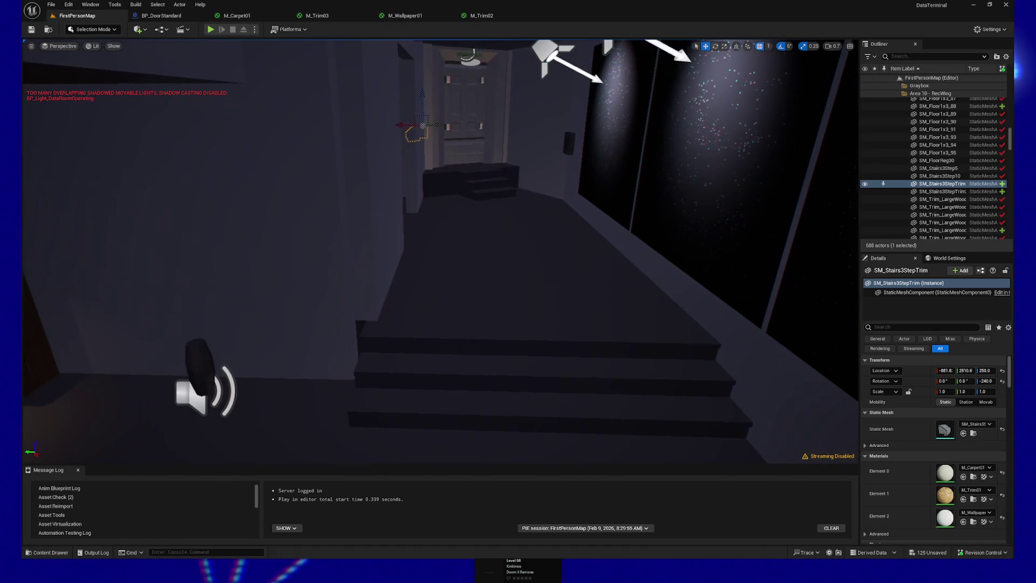
click(518, 389)
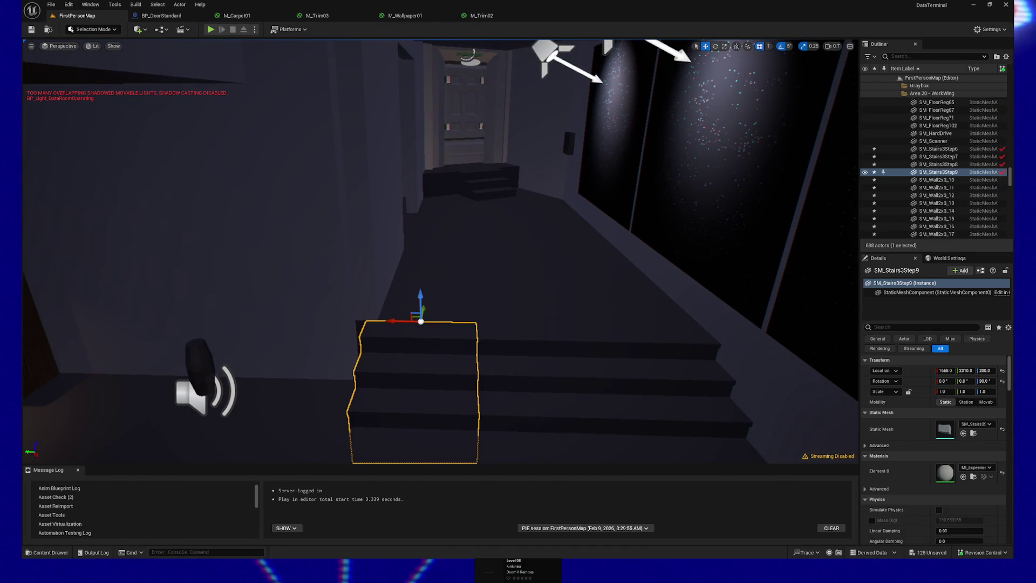
click(648, 378)
click(537, 370)
click(433, 363)
mouse_move(419, 366)
mouse_down()
mouse_move(378, 362)
mouse_move(443, 366)
mouse_move(383, 332)
mouse_move(388, 302)
mouse_move(520, 349)
mouse_up()
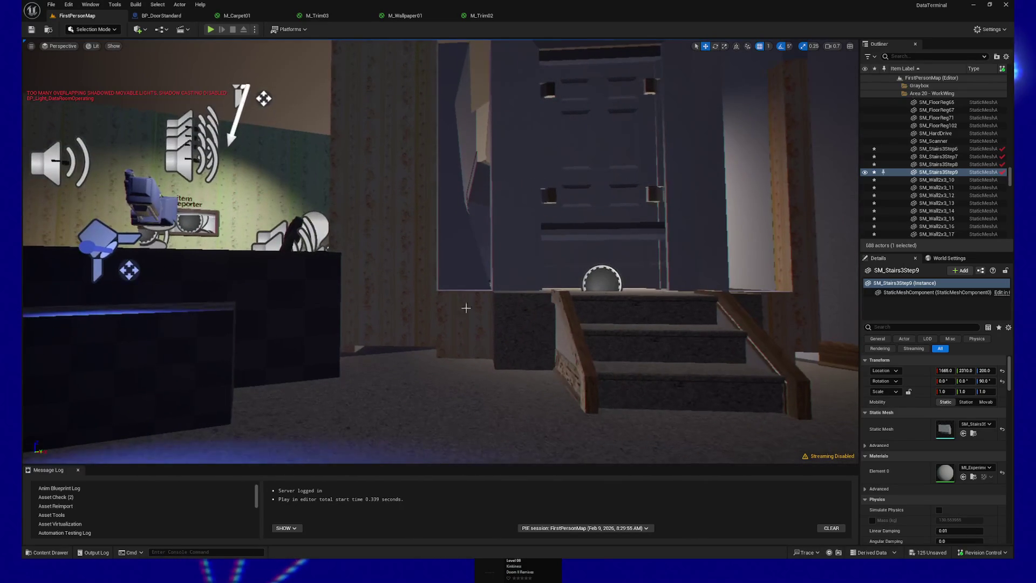
click(438, 375)
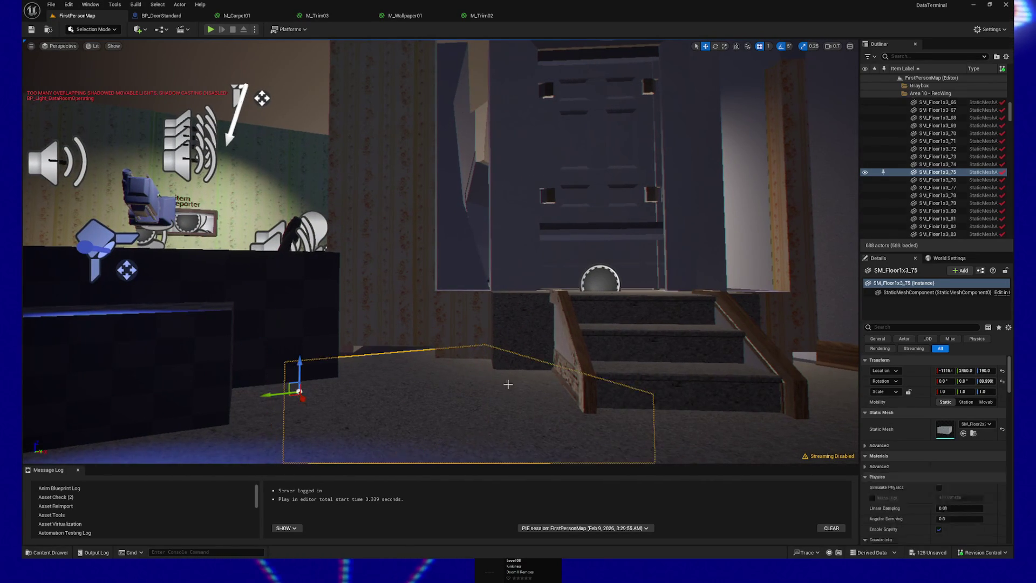
Step: Select the SM_Wall1x3 and SM_Wall1x5 walls, undo a trial move, and set grid snap to 10
click(399, 333)
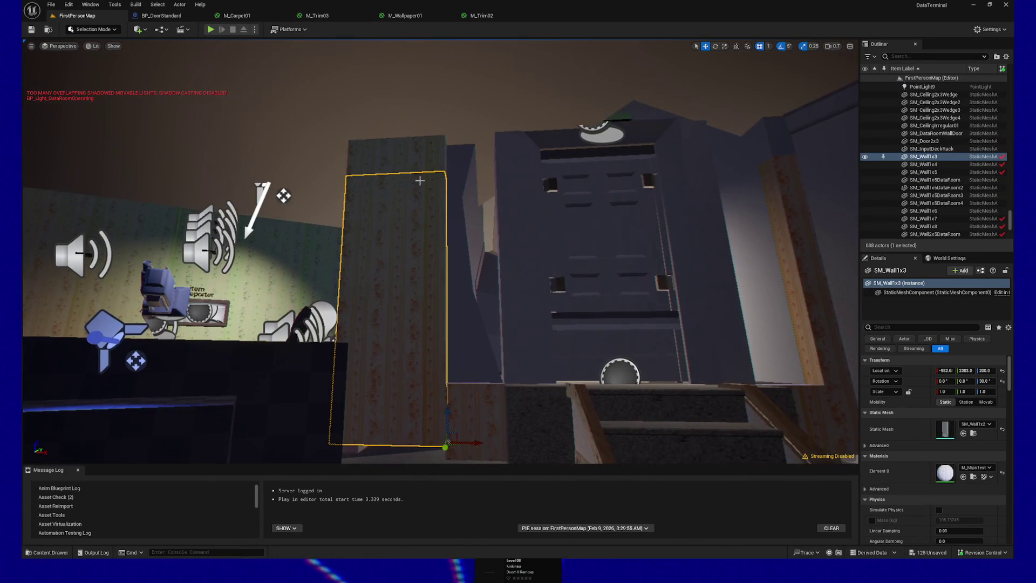
ctrl+click(425, 172)
drag(454, 104, 451, 108)
key(ctrl+z)
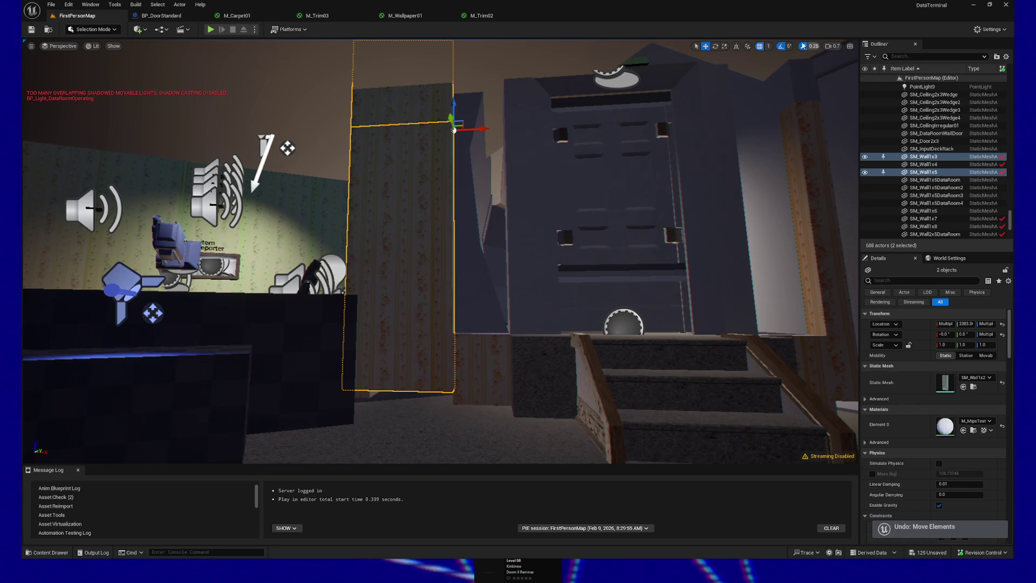
click(770, 47)
click(783, 79)
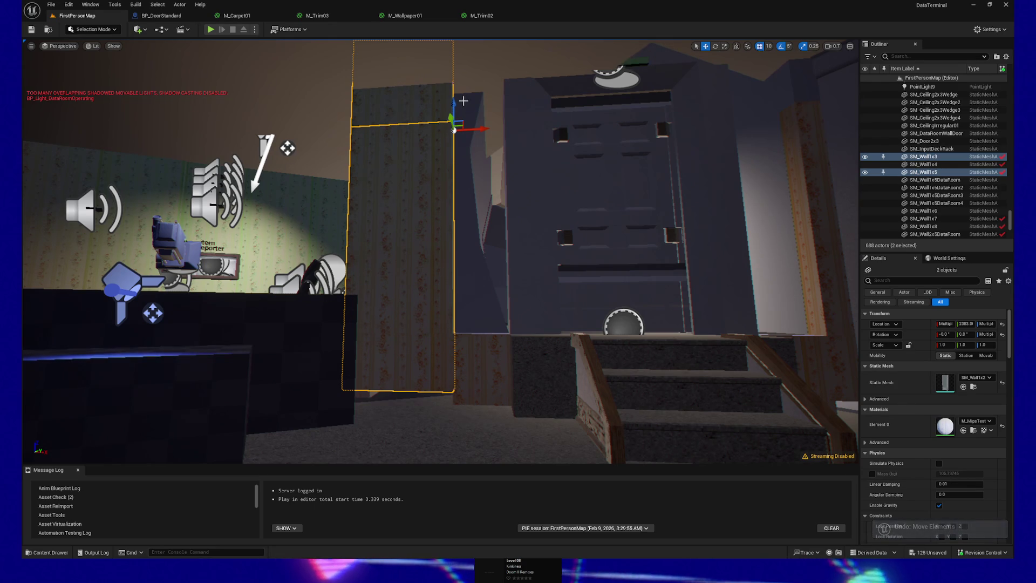
Step: Shift the two wall panels beside the doorway down slightly, then select the floor block under the stairs
drag(455, 101, 464, 65)
click(601, 212)
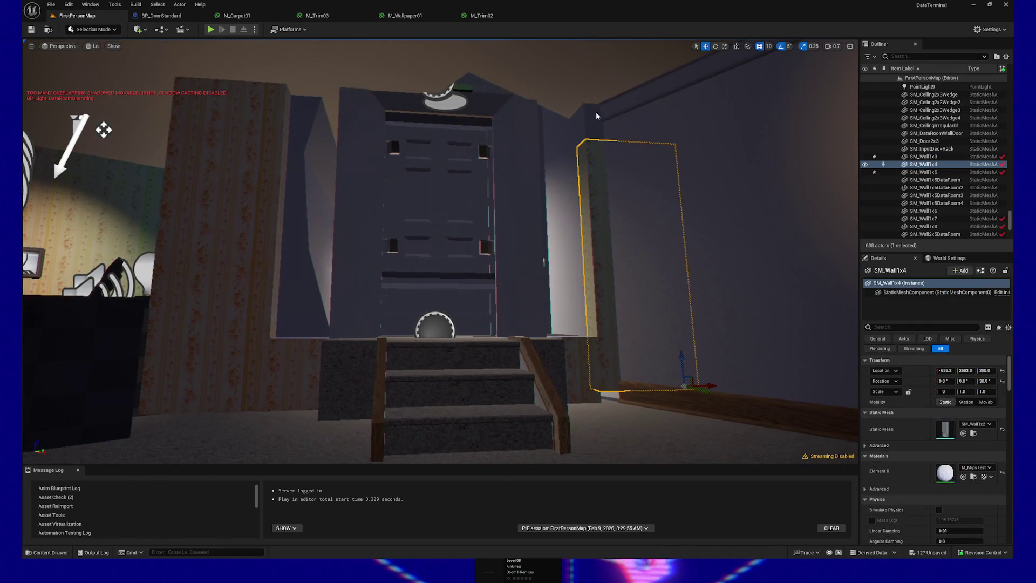
ctrl+click(656, 130)
drag(662, 126, 662, 134)
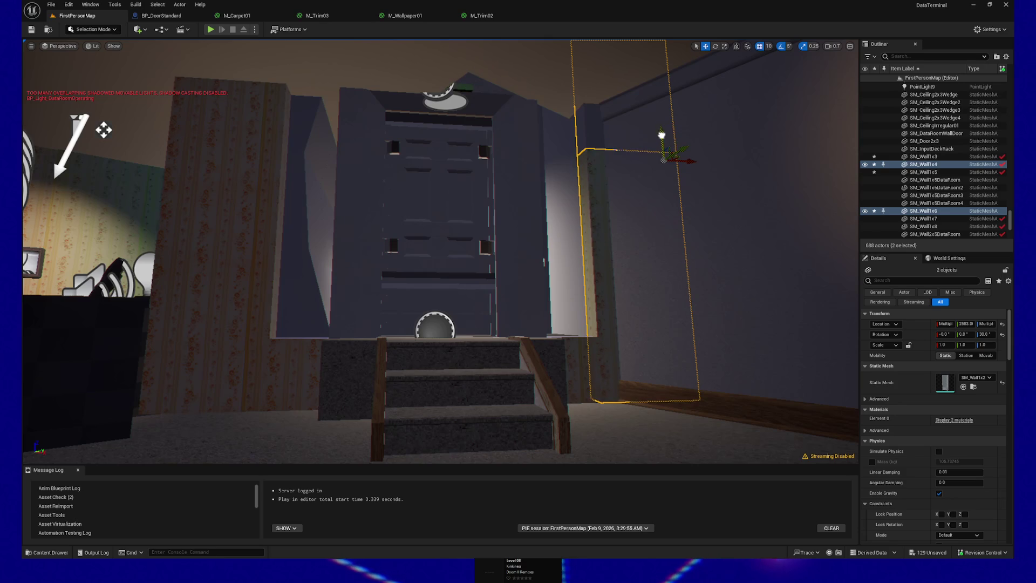
drag(620, 370, 479, 354)
click(465, 342)
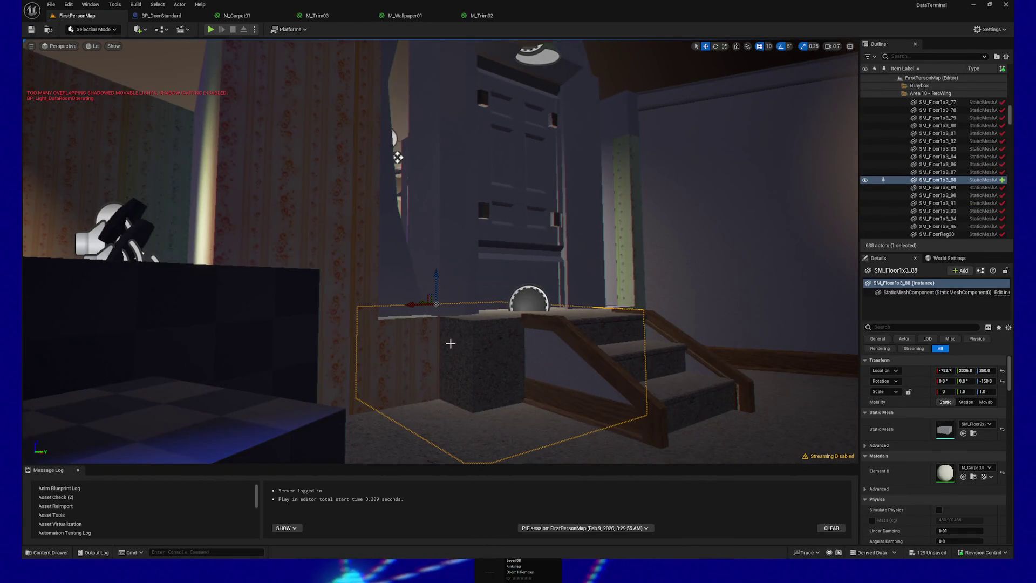
mouse_move(398, 157)
mouse_down()
mouse_move(69, 167)
mouse_move(203, 46)
mouse_move(113, 57)
mouse_move(632, 344)
mouse_up()
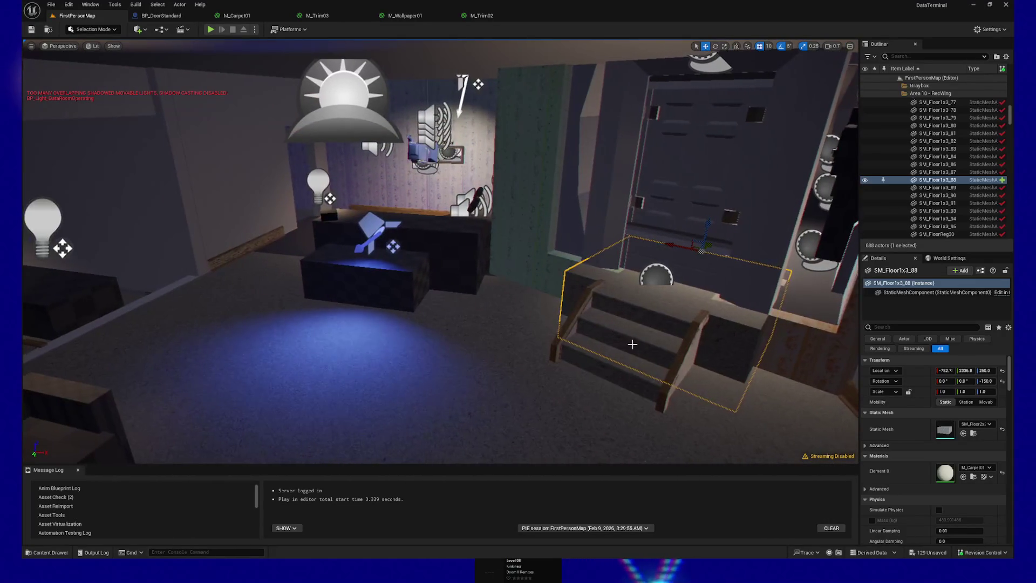
Step: Move the stairs, left railing and floor block together into place
ctrl+click(641, 339)
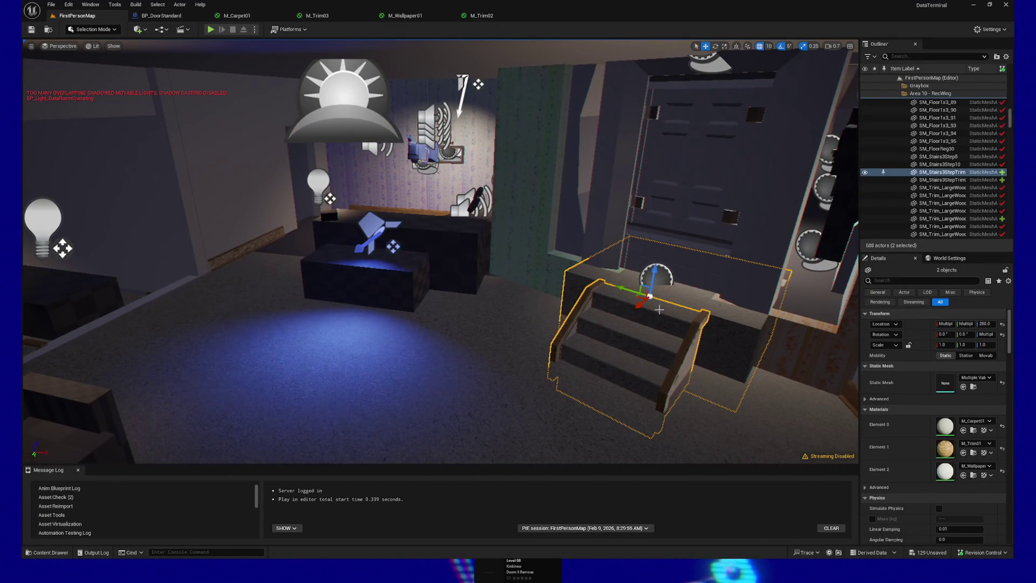
drag(681, 387, 685, 382)
ctrl+click(555, 359)
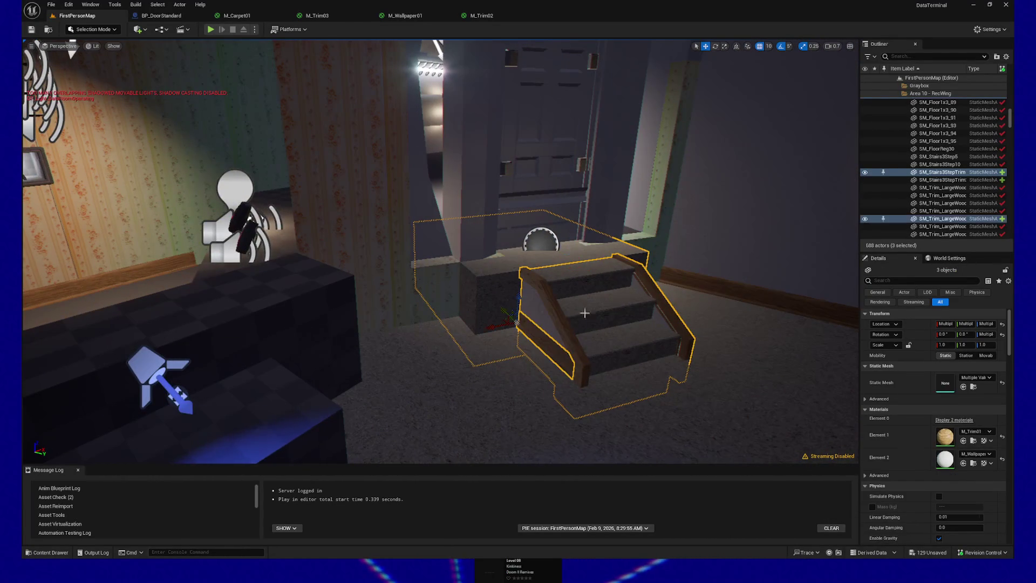
mouse_move(505, 309)
mouse_down()
mouse_move(793, 157)
mouse_move(655, 128)
mouse_move(624, 136)
mouse_move(405, 114)
mouse_move(852, 192)
mouse_move(578, 54)
mouse_move(529, 103)
mouse_up()
drag(451, 372, 451, 372)
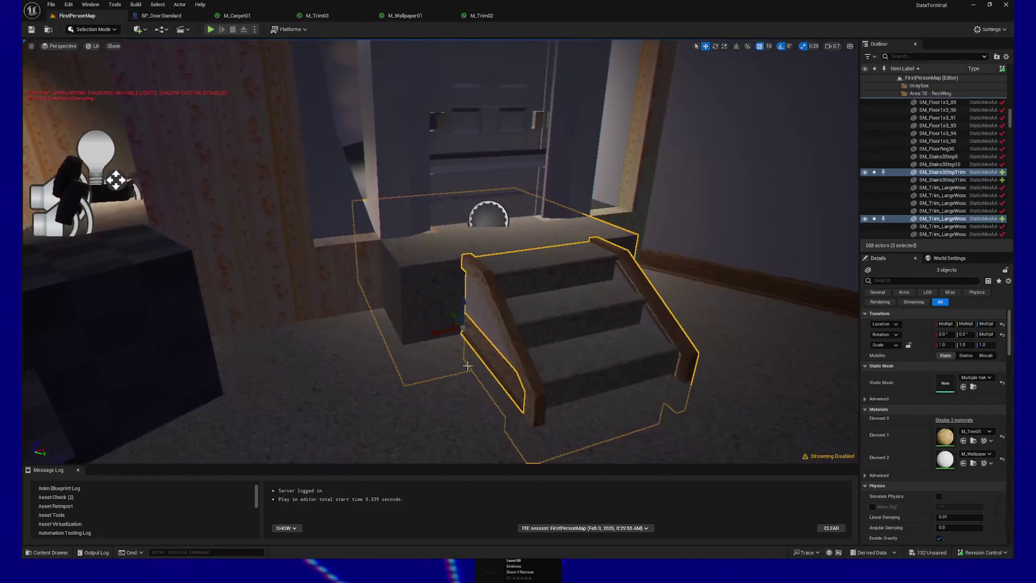
Step: Duplicate the lower side trim, move the copy to the stairs' other side, and rotate it to 30°
click(489, 357)
key(ctrl+d)
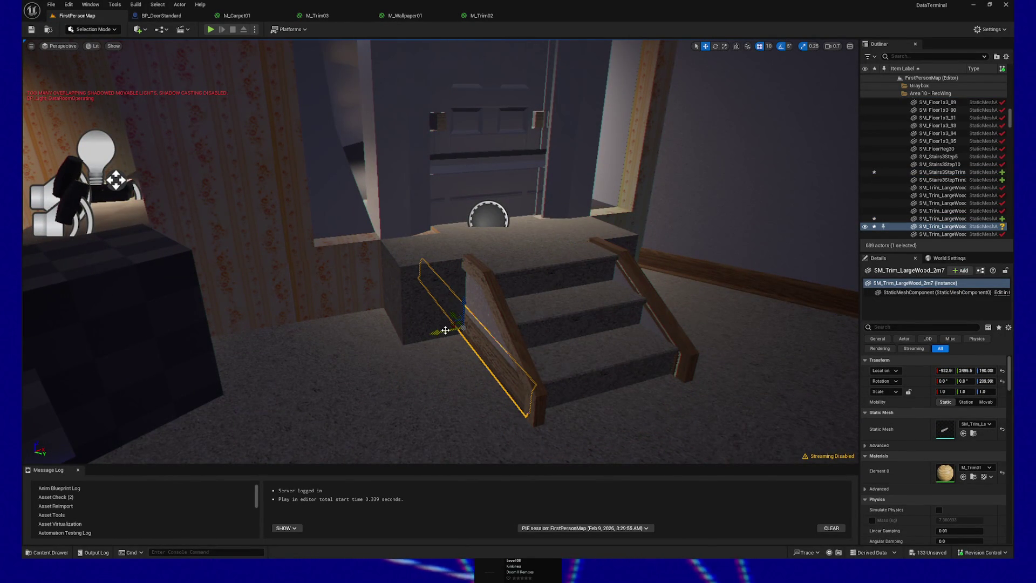
drag(446, 331, 516, 328)
mouse_move(563, 326)
mouse_down()
mouse_move(631, 321)
mouse_move(586, 315)
mouse_move(612, 298)
mouse_move(598, 297)
mouse_up()
key(e)
key(w)
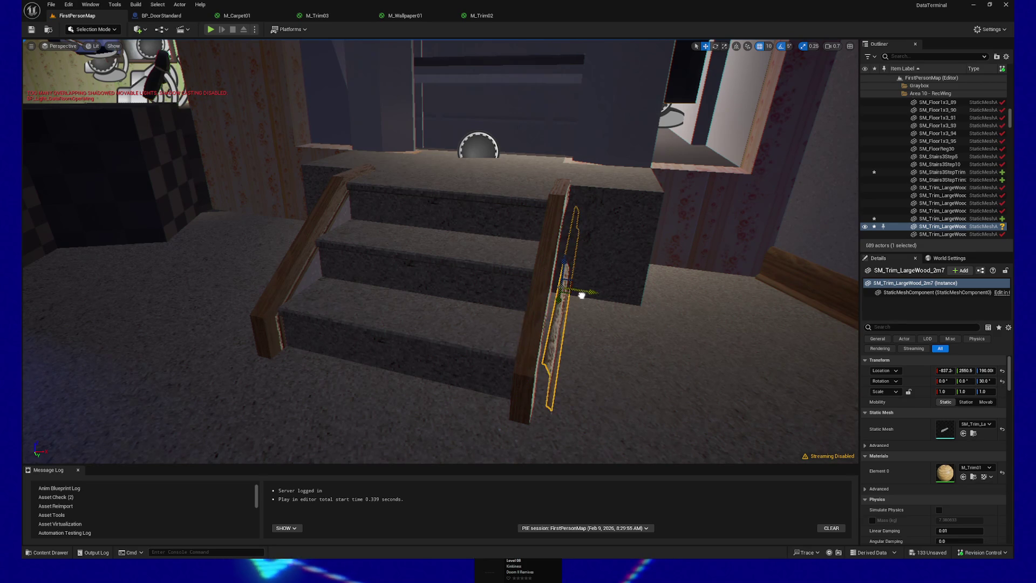
Step: Set grid snap to 1 and frame the copied trim, undoing a trial nudge
click(767, 46)
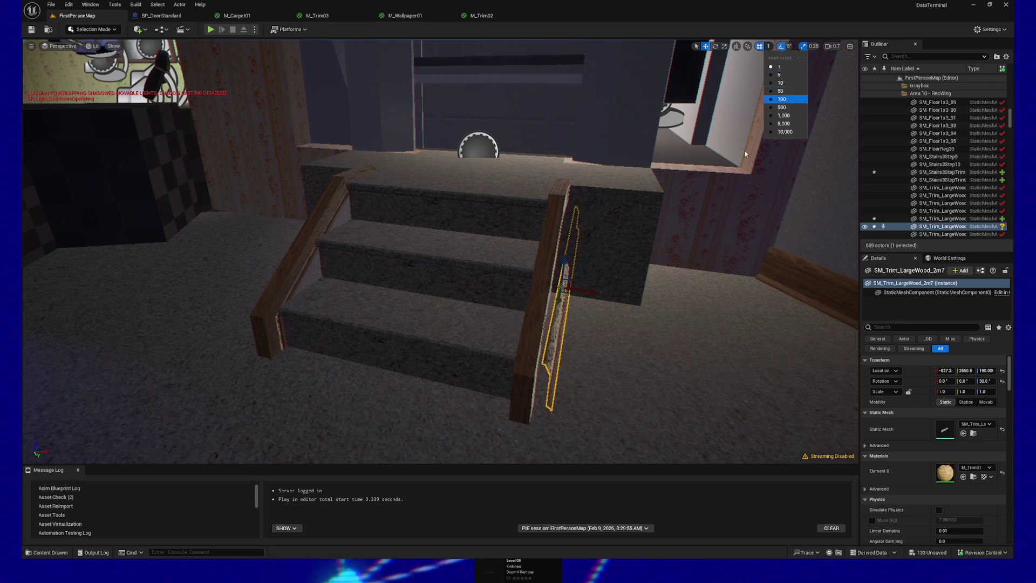
click(770, 59)
key(f)
mouse_move(555, 213)
mouse_down()
mouse_move(493, 204)
mouse_move(506, 230)
mouse_up()
mouse_move(631, 255)
mouse_down()
mouse_move(678, 263)
mouse_move(655, 250)
mouse_move(631, 275)
mouse_move(611, 243)
mouse_move(621, 242)
mouse_up()
key(ctrl+z)
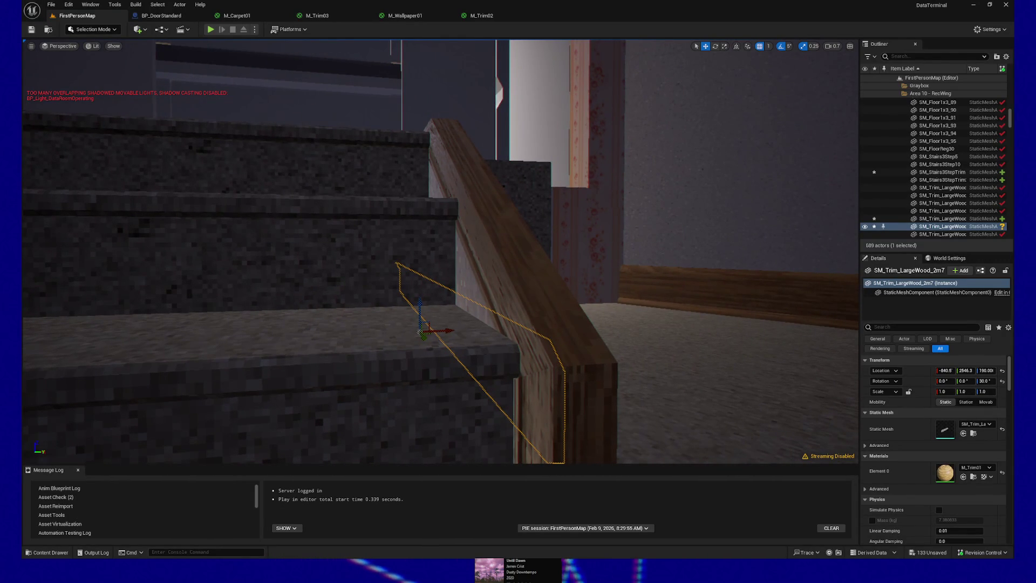
Step: Nudge and slide the original lower side trim slightly into position
mouse_move(621, 243)
mouse_down()
mouse_move(605, 270)
mouse_move(540, 271)
mouse_up()
click(547, 324)
drag(548, 324, 538, 331)
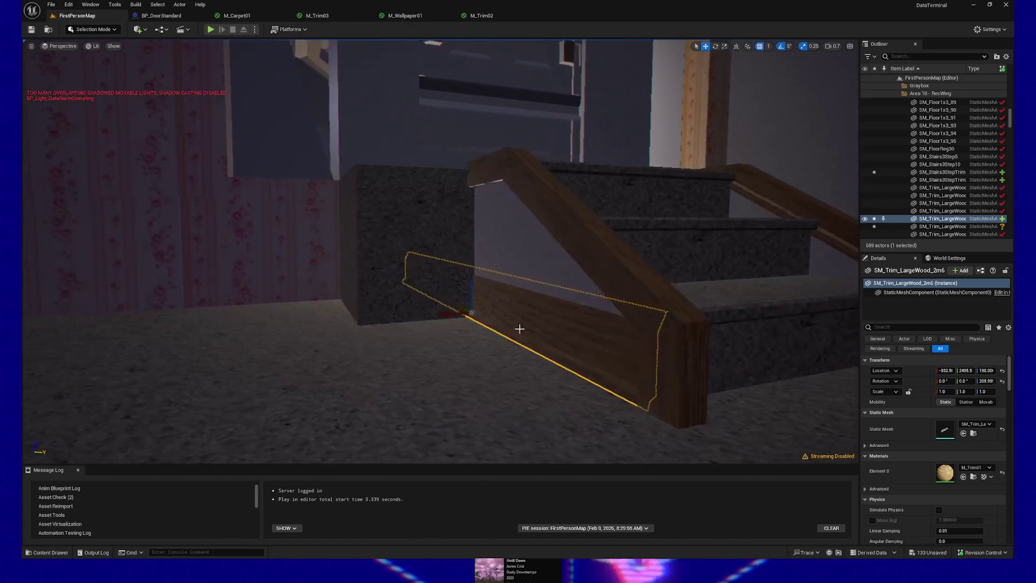
drag(451, 307, 450, 313)
mouse_move(554, 360)
mouse_down()
mouse_move(554, 378)
mouse_move(542, 358)
mouse_move(548, 324)
mouse_move(460, 334)
mouse_up()
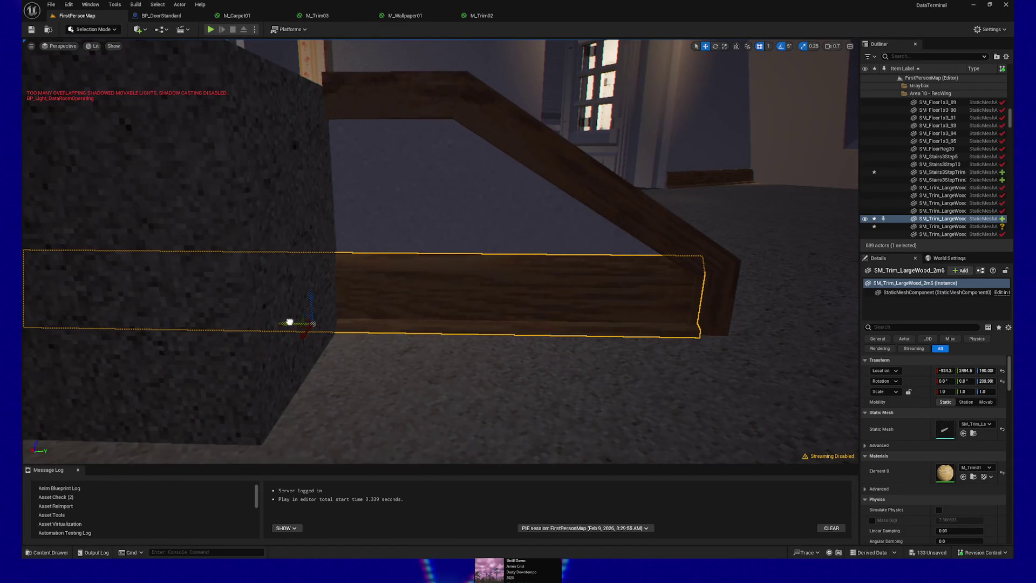
mouse_move(267, 320)
mouse_down()
mouse_move(281, 320)
mouse_move(297, 262)
mouse_move(486, 319)
mouse_move(360, 270)
mouse_move(281, 283)
mouse_move(541, 405)
mouse_up()
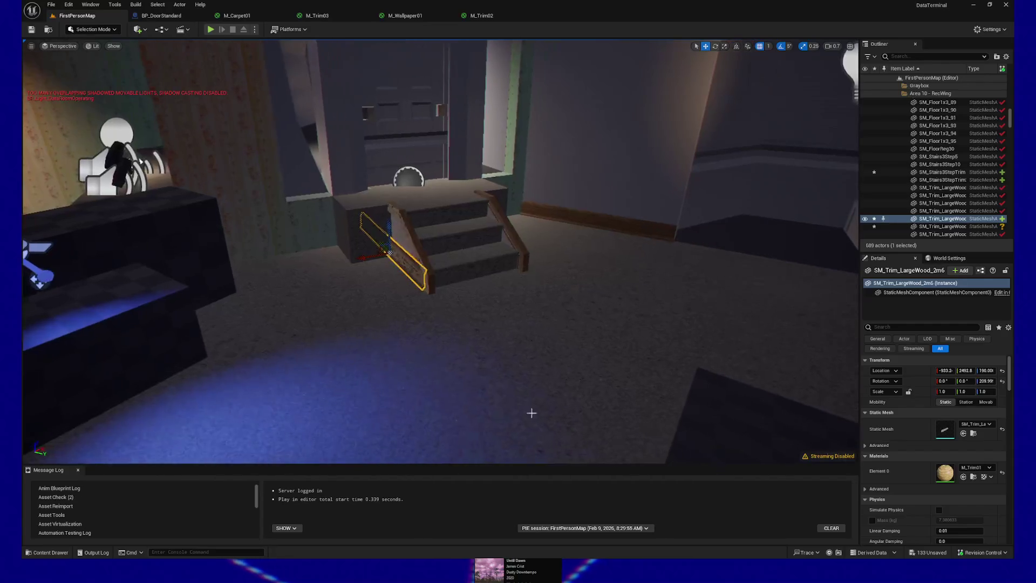
Step: Start Play From Here on the floor tile in front of the stairs
click(437, 415)
right_click(437, 415)
click(454, 408)
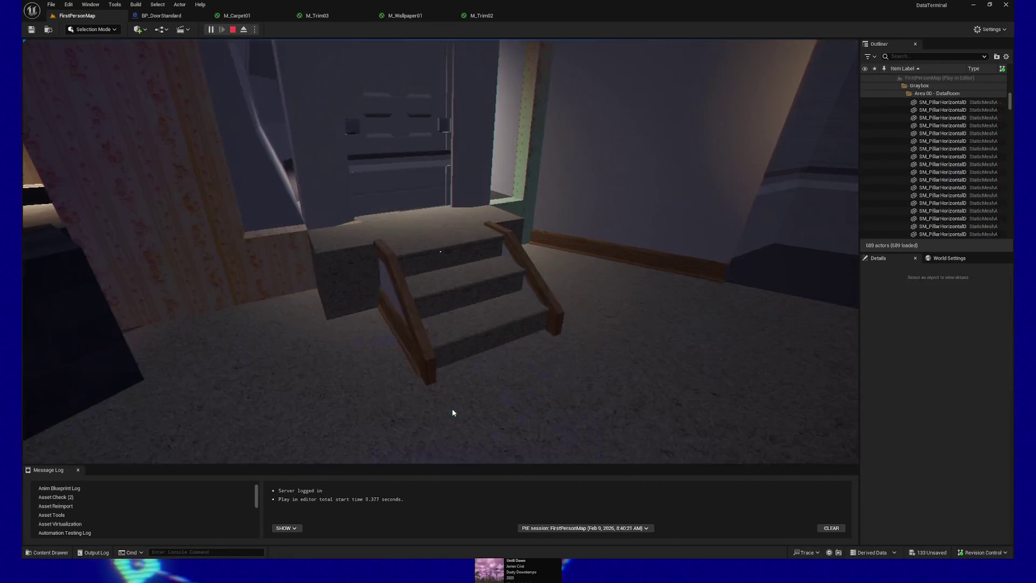
Step: Walk around the room and down the stairs, pause with Esc, and quit the session
key(s)
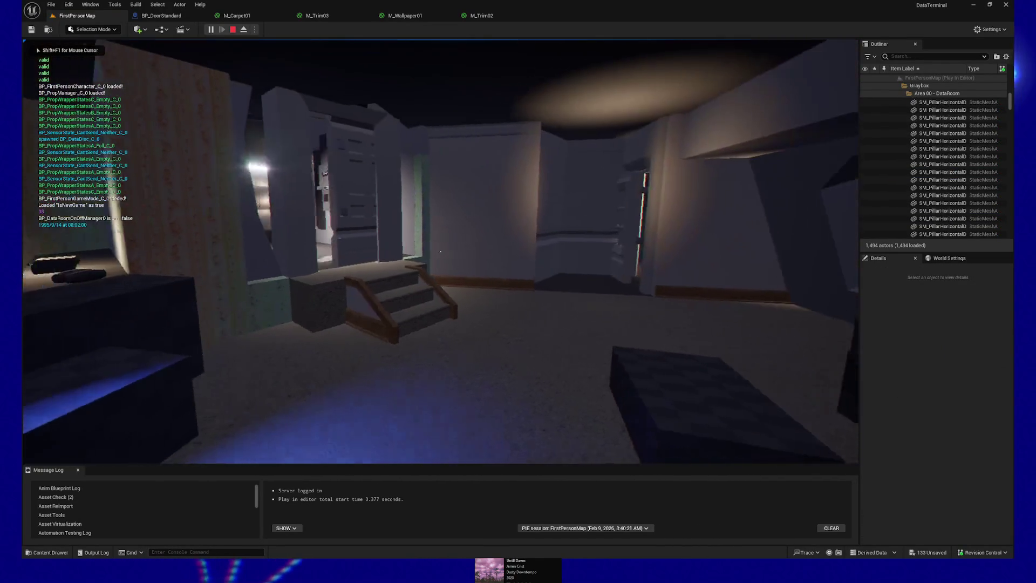
key(w)
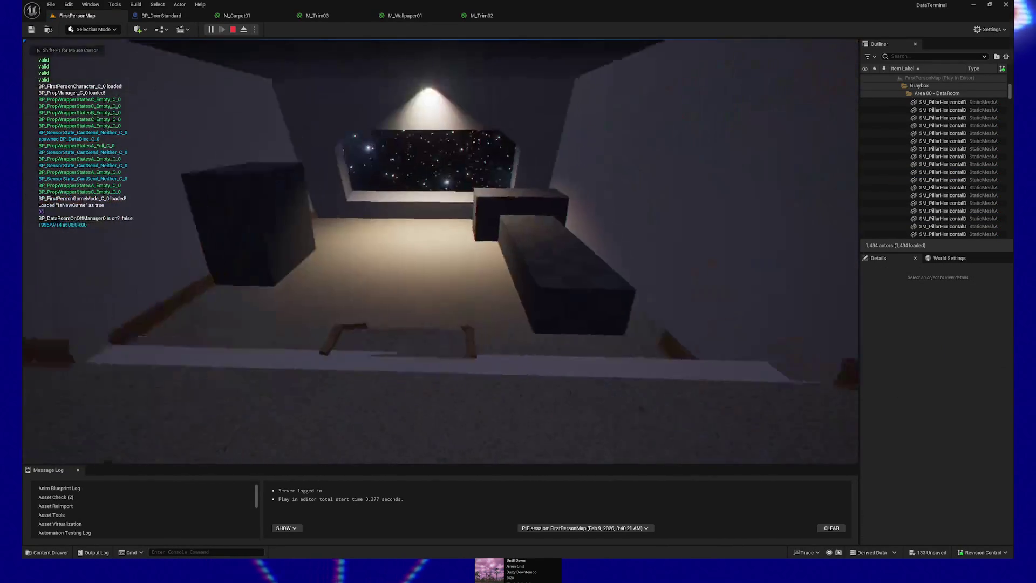
key(s)
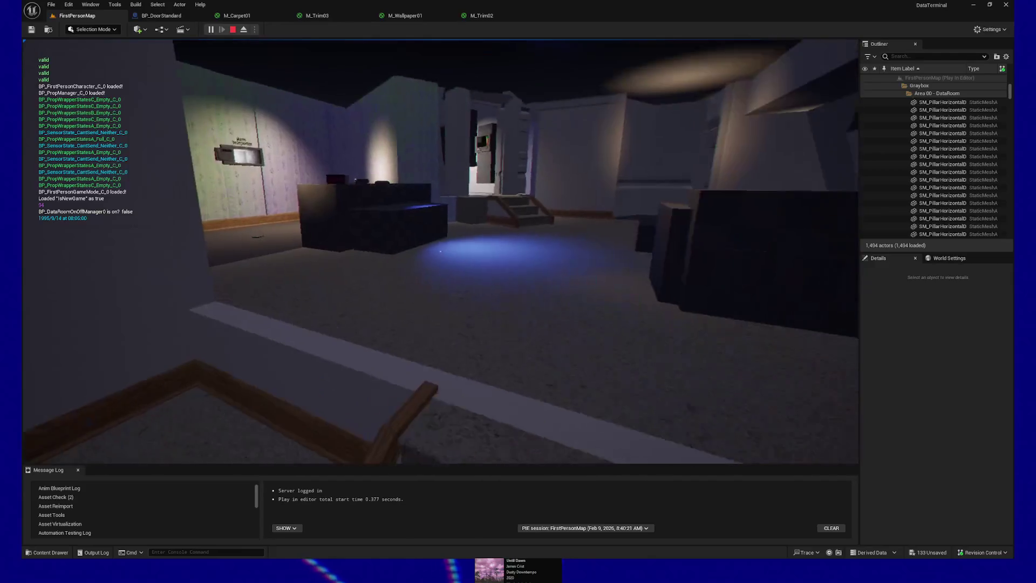
key(s)
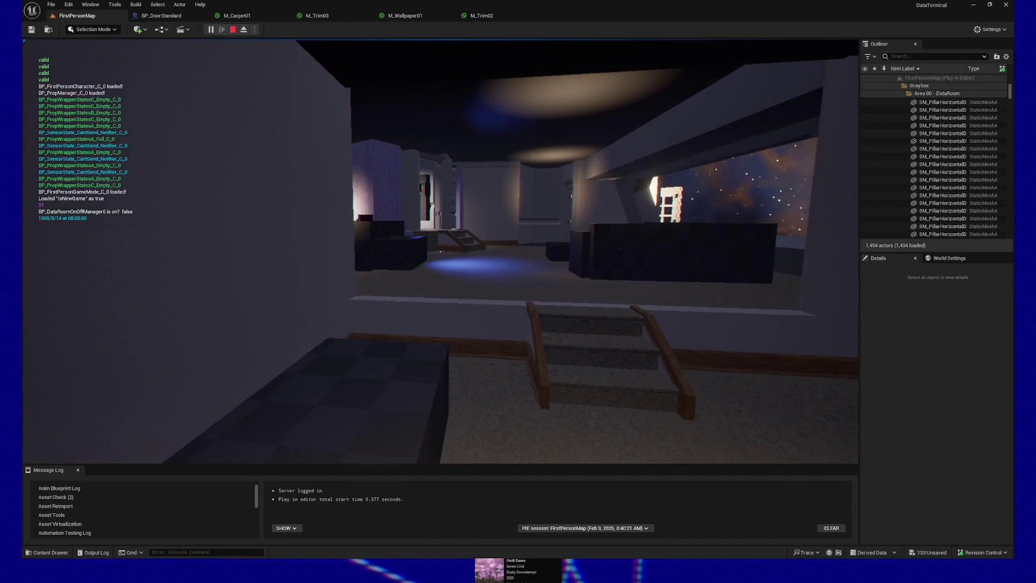
key(w)
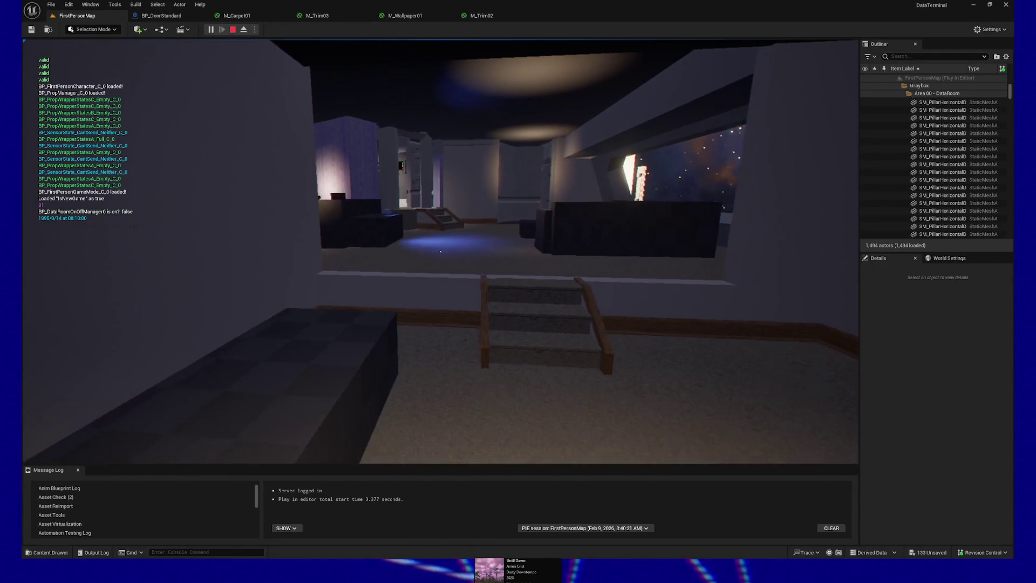
key(w)
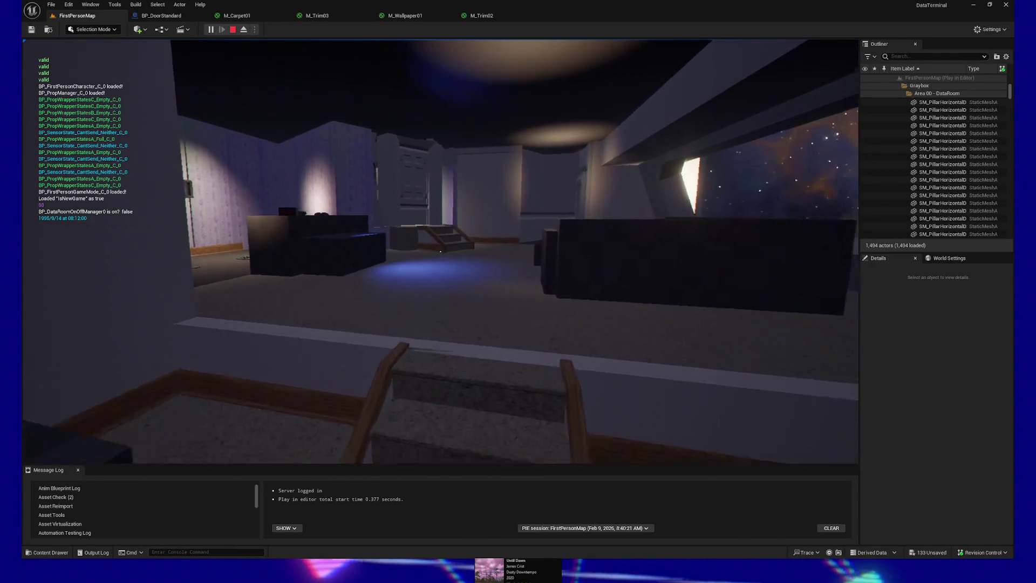
key(Escape)
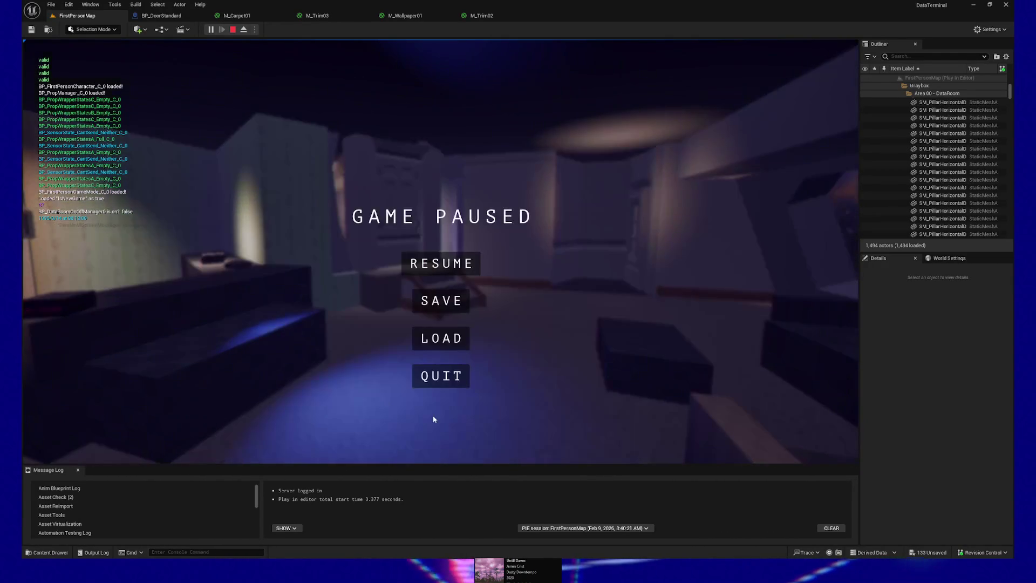
click(437, 378)
click(438, 378)
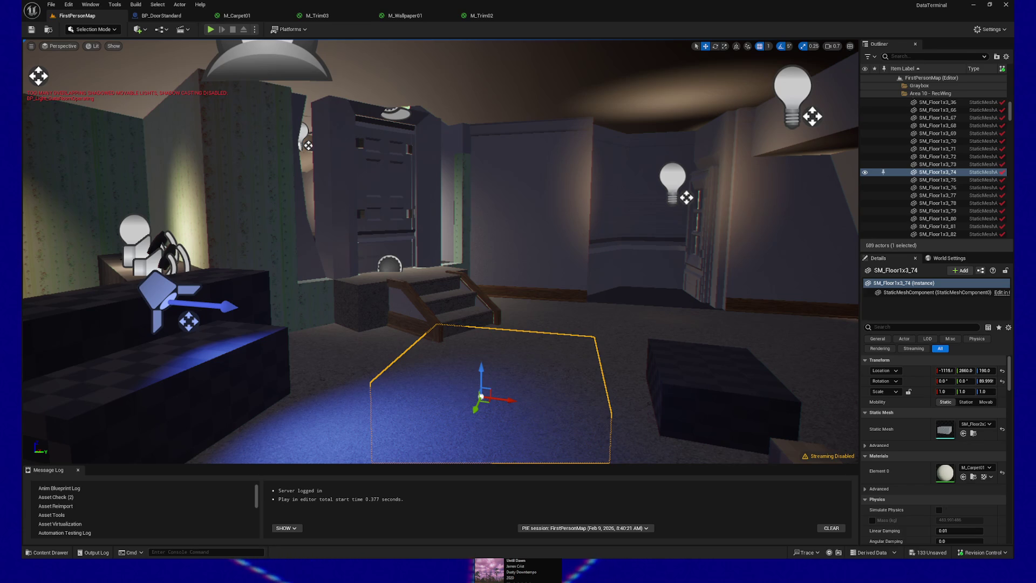
Step: Turn the editor view down the corridor, select a wall piece, and face the stairs and door
mouse_move(440, 251)
mouse_down()
mouse_move(486, 216)
mouse_move(448, 216)
mouse_move(437, 195)
mouse_move(397, 194)
mouse_move(421, 205)
mouse_up()
click(459, 242)
mouse_move(458, 243)
mouse_down()
mouse_move(286, 240)
mouse_move(399, 240)
mouse_move(421, 254)
mouse_move(386, 232)
mouse_move(413, 231)
mouse_up()
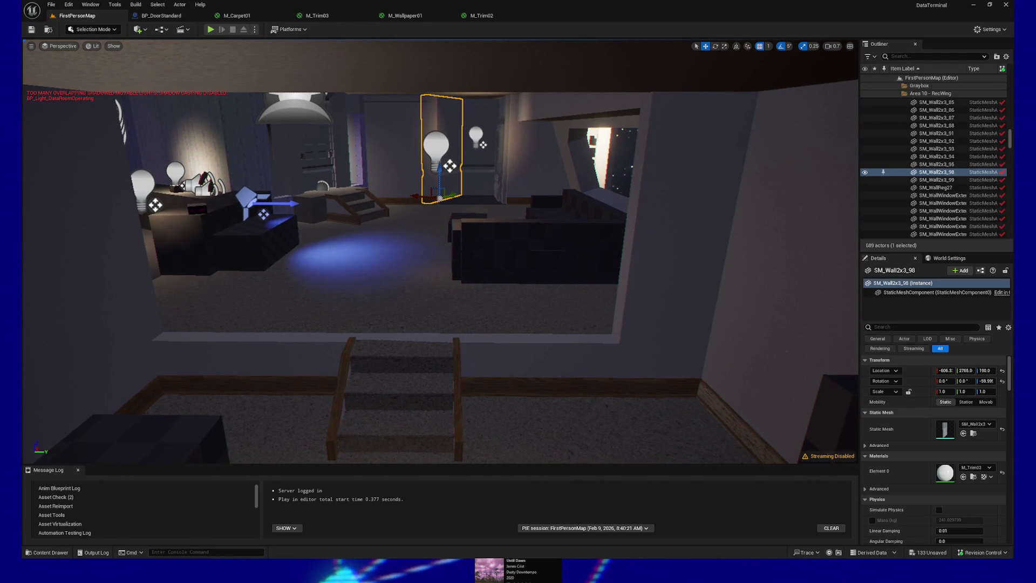
drag(413, 231, 411, 230)
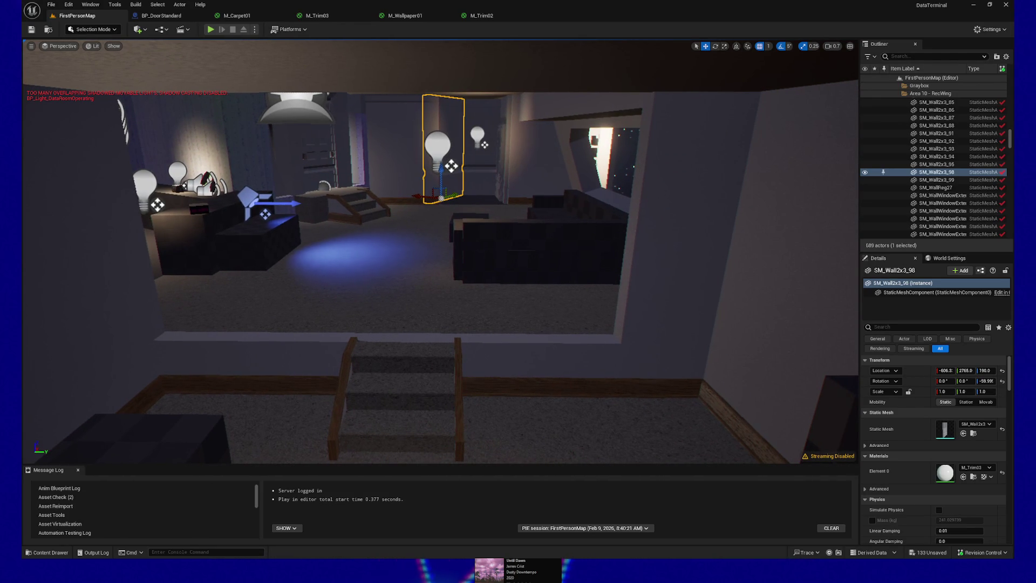
drag(473, 345, 480, 344)
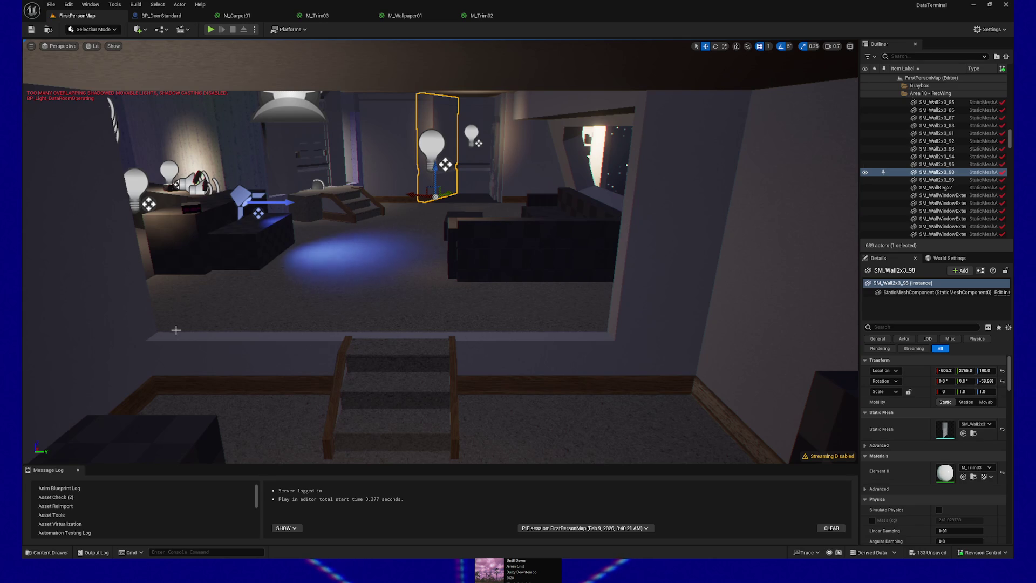
click(368, 336)
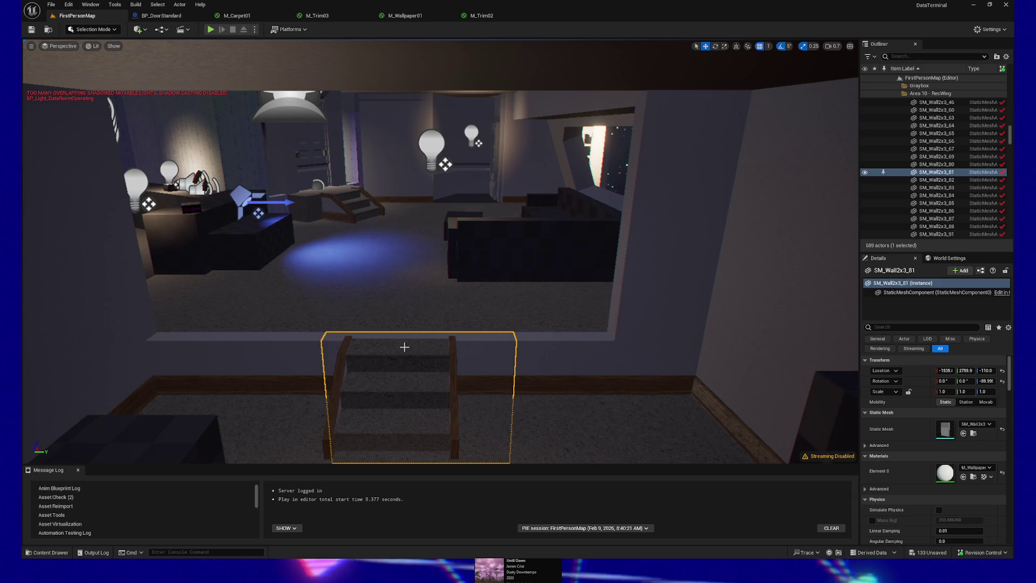
click(394, 323)
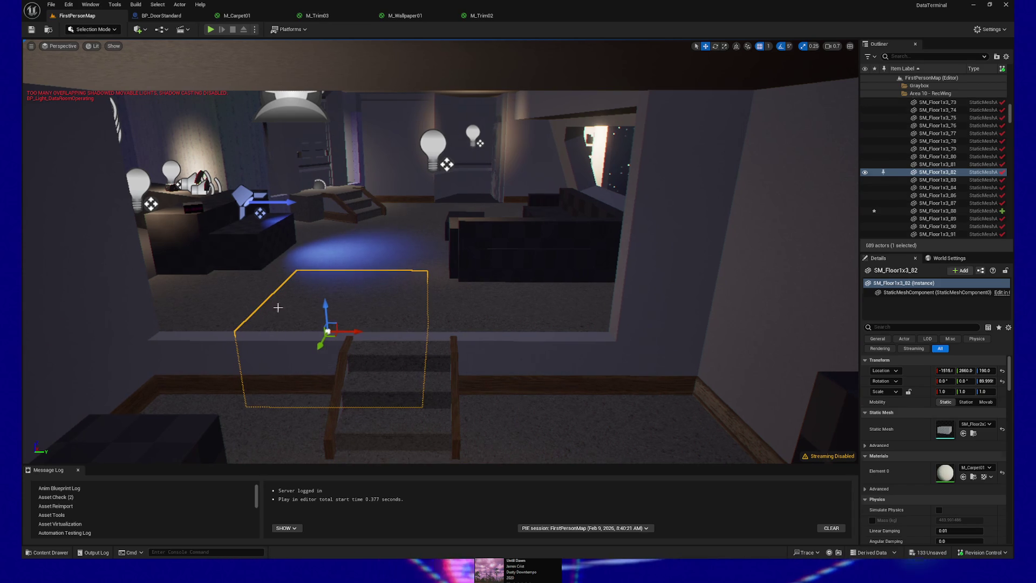
ctrl+click(233, 295)
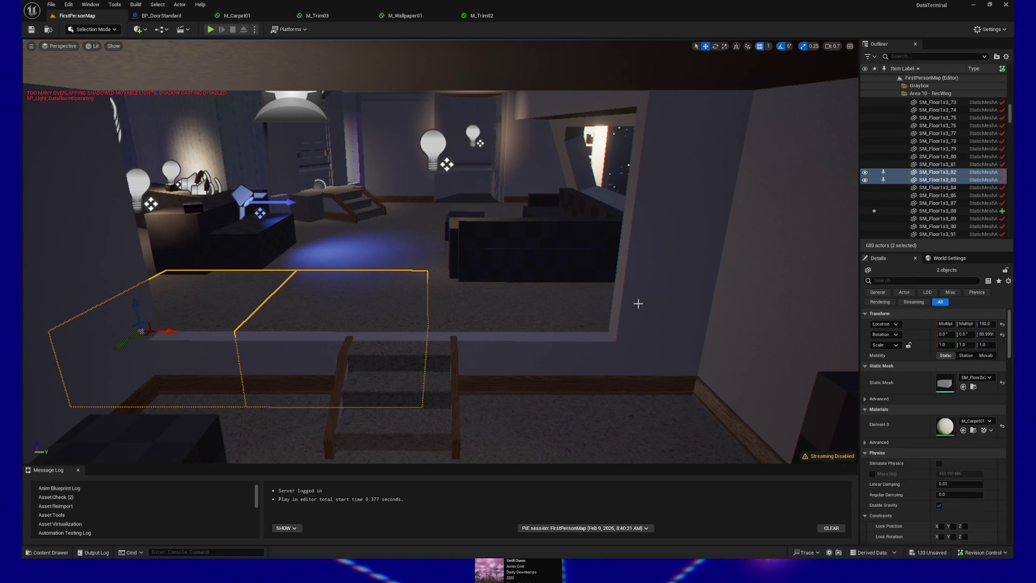
click(388, 350)
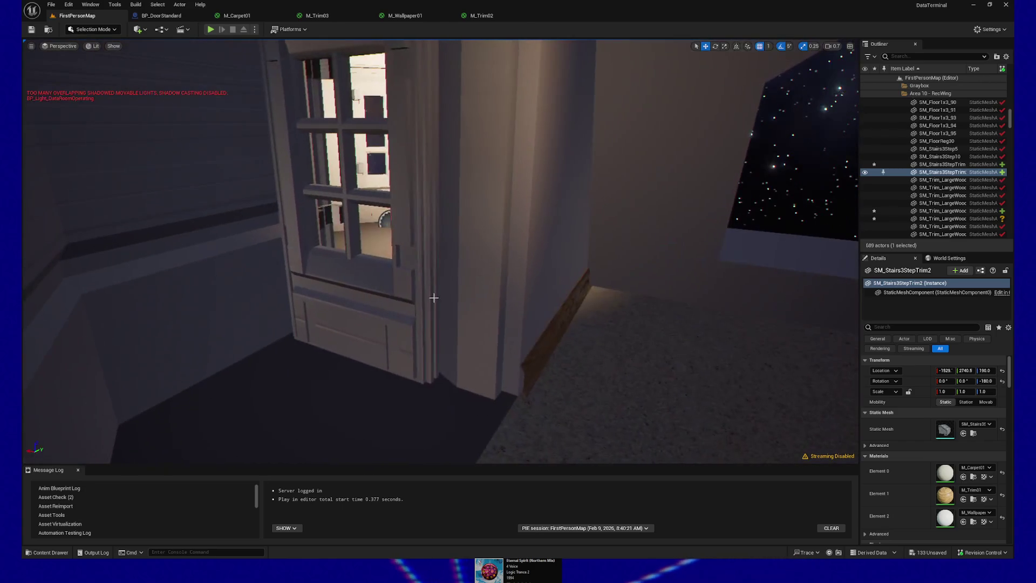
Step: Select wall SM_Wall2x3_60, undo a trial 40-unit move, and set grid snap to 10
click(474, 309)
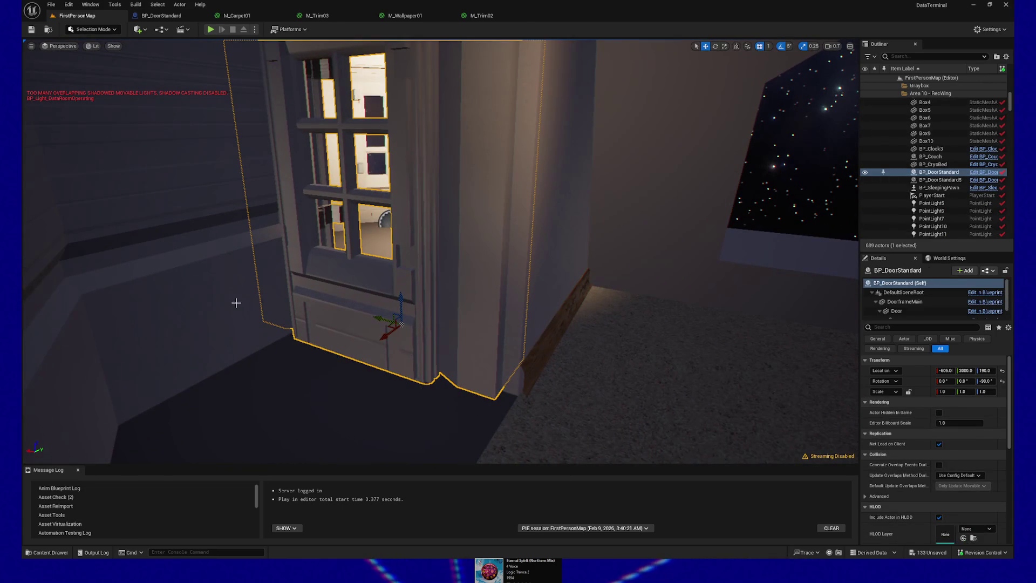
click(236, 303)
mouse_move(146, 362)
mouse_down()
mouse_move(132, 375)
mouse_move(88, 352)
mouse_move(109, 375)
mouse_up()
key(ctrl+z)
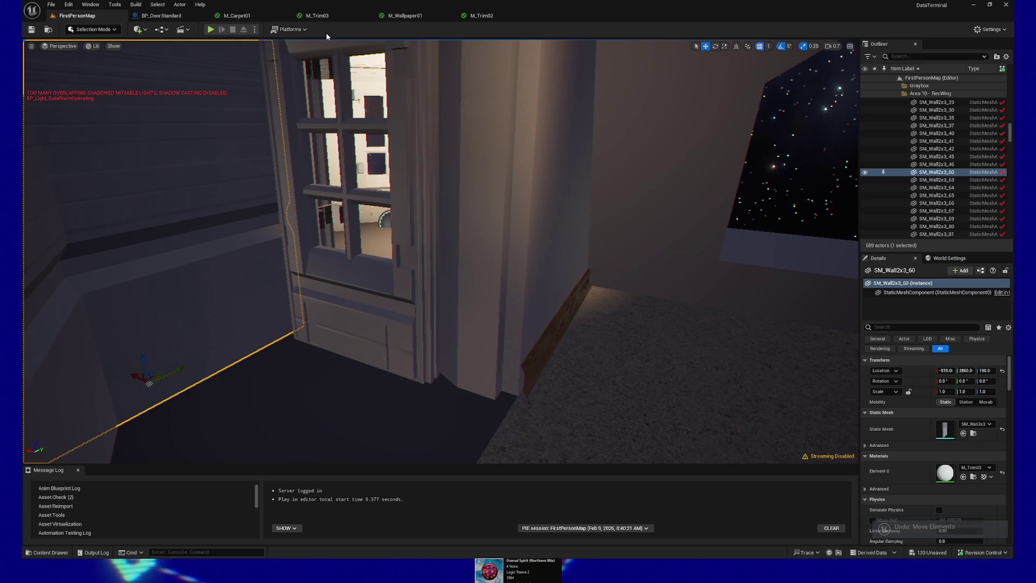
click(768, 47)
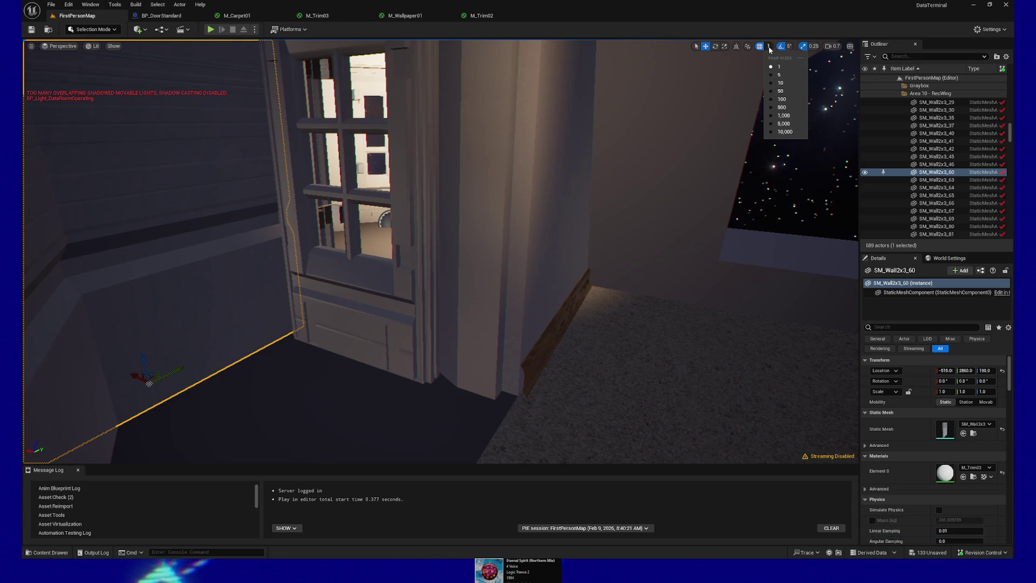
click(780, 83)
Step: Slide SM_Wall2x3_60 20 units along X and nudge the corner wall into the corner
mouse_move(132, 377)
mouse_down()
mouse_move(102, 368)
mouse_move(110, 376)
mouse_up()
mouse_move(173, 364)
mouse_down()
mouse_move(200, 297)
mouse_move(280, 338)
mouse_up()
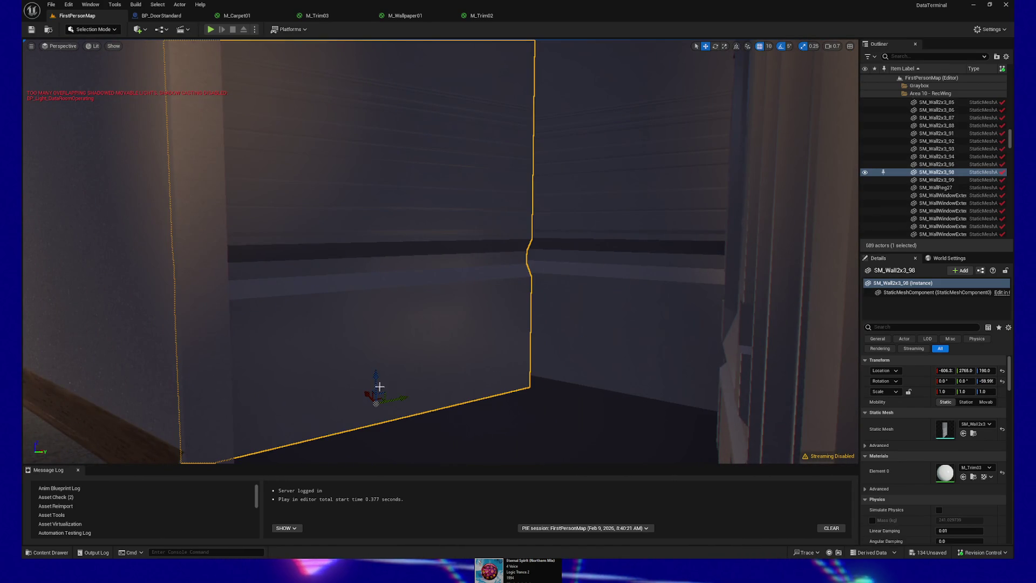
drag(398, 398, 428, 395)
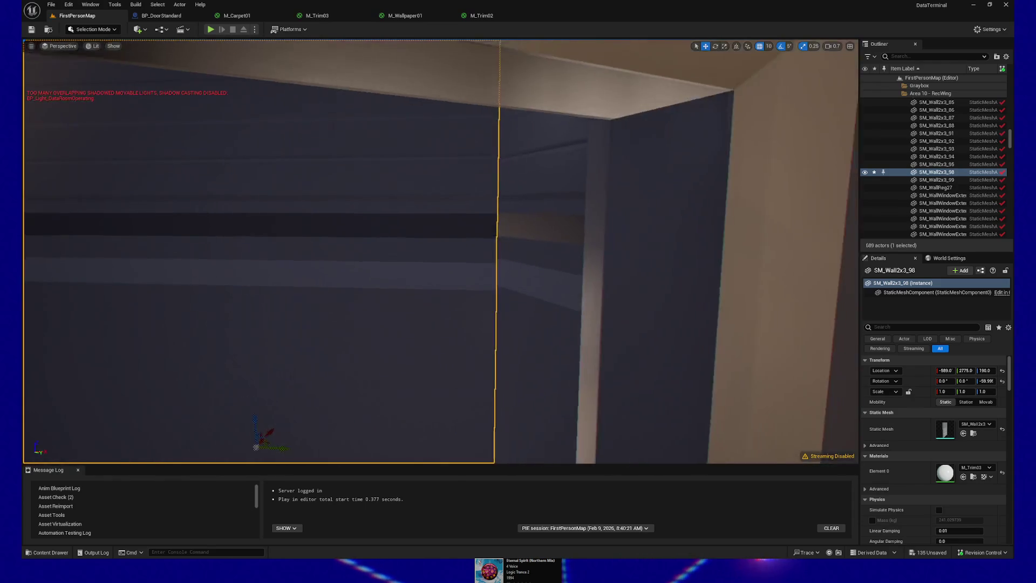
scroll(452, 394, down, 3)
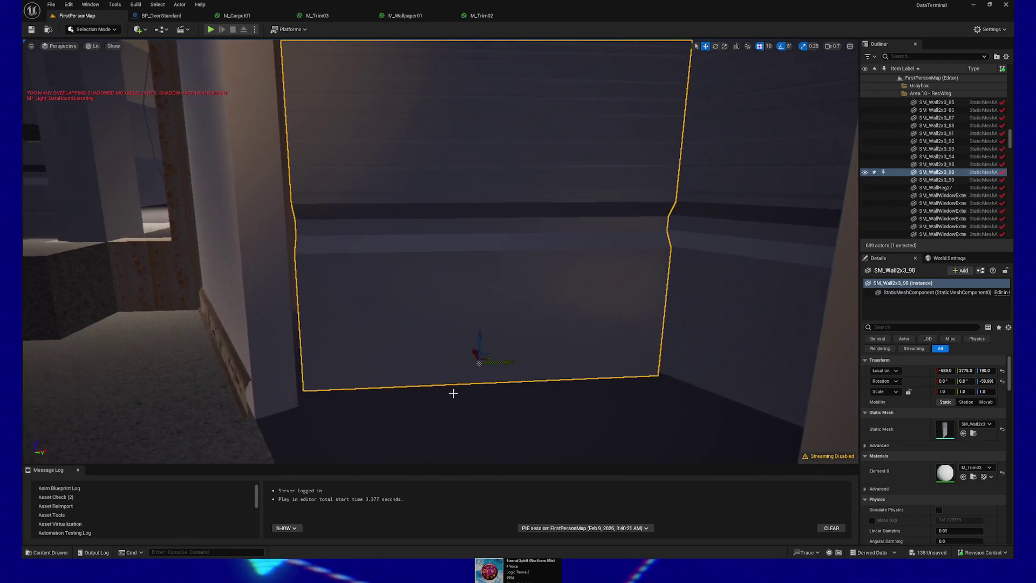
drag(500, 361, 493, 361)
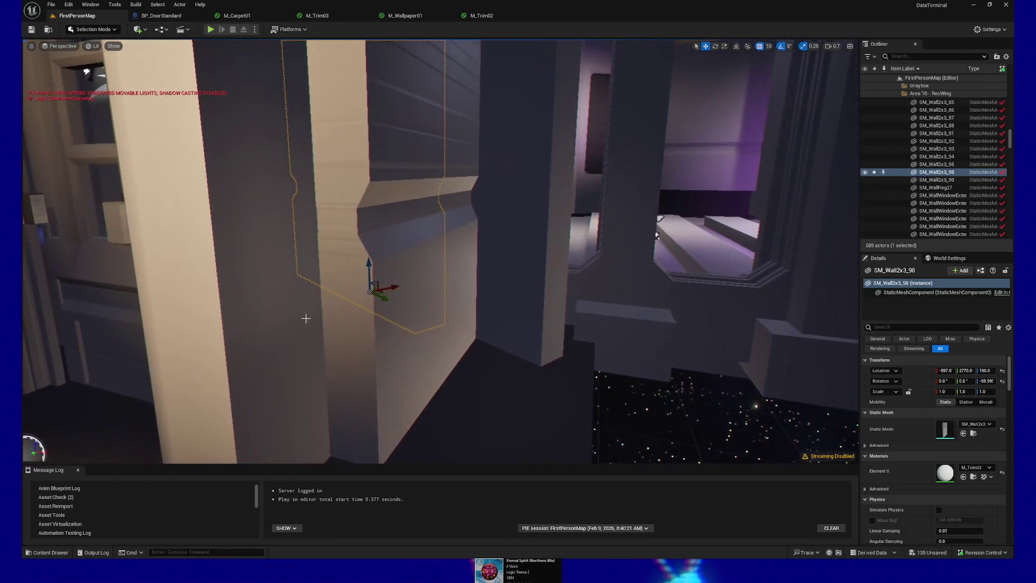
Step: Select BP_DoorStandard with its adjoining wall, frame them, and shift both slightly left
click(306, 319)
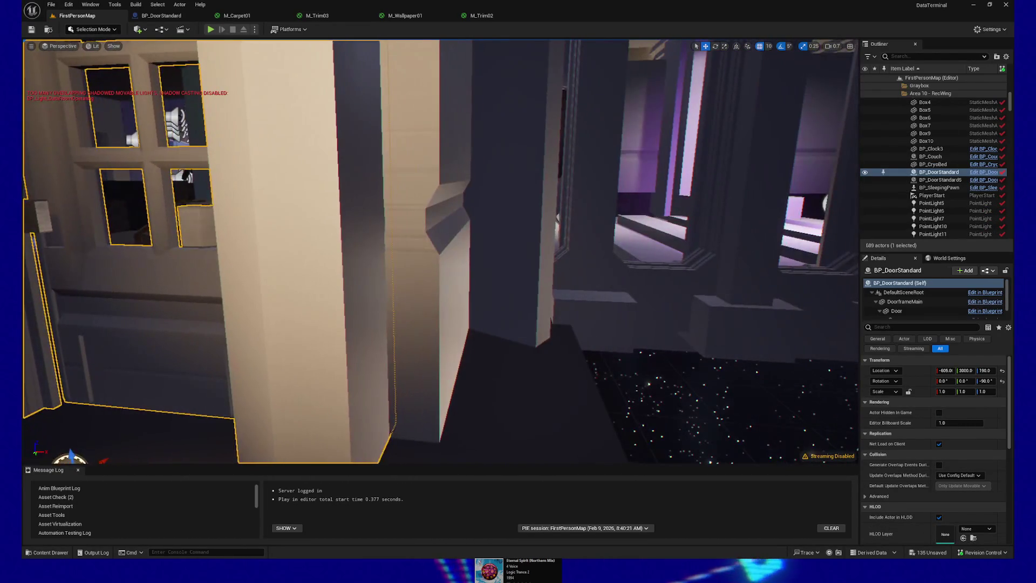
click(456, 310)
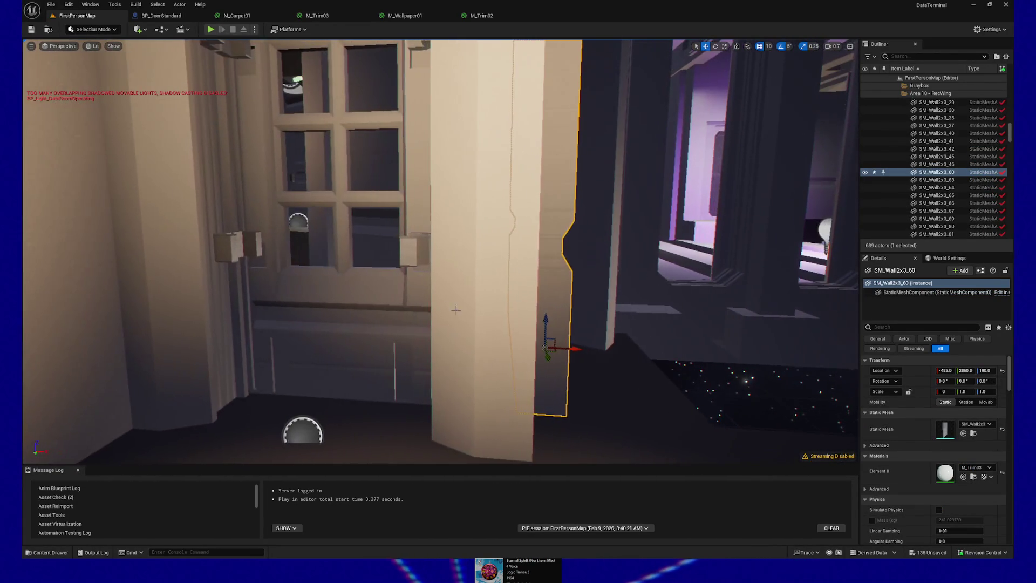
ctrl+click(462, 315)
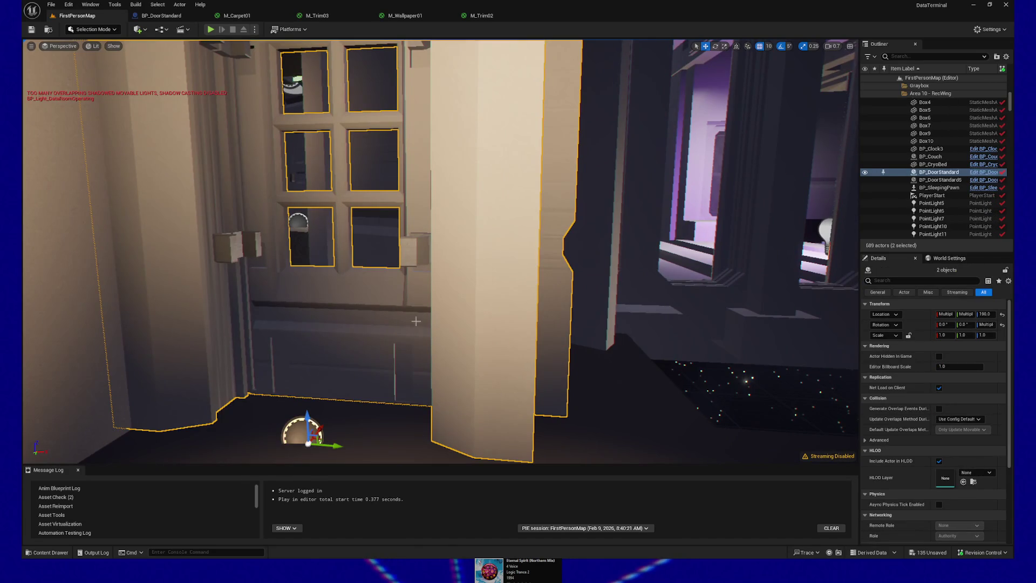
key(a)
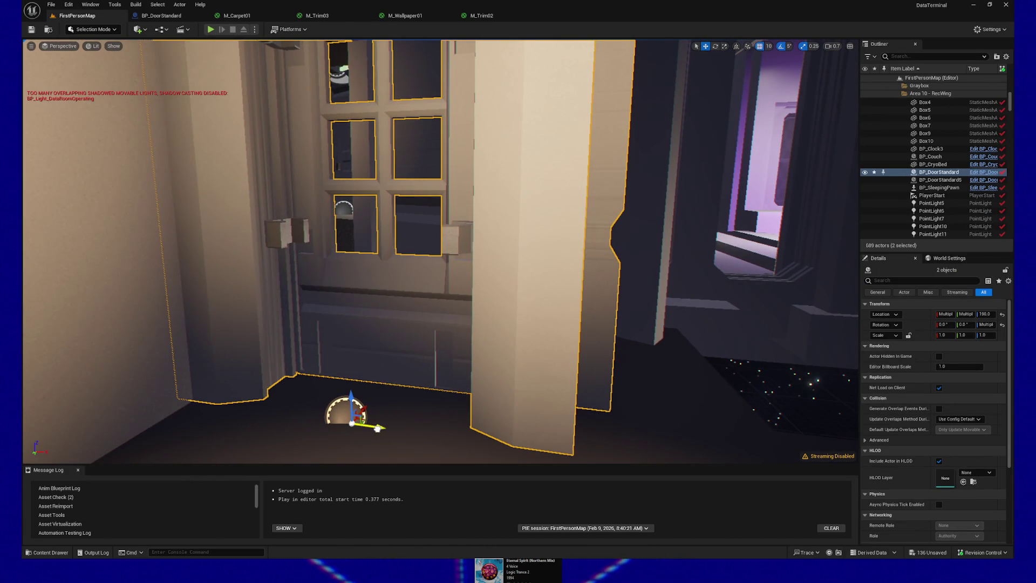
mouse_move(240, 373)
mouse_down()
mouse_move(447, 354)
mouse_move(306, 419)
mouse_up()
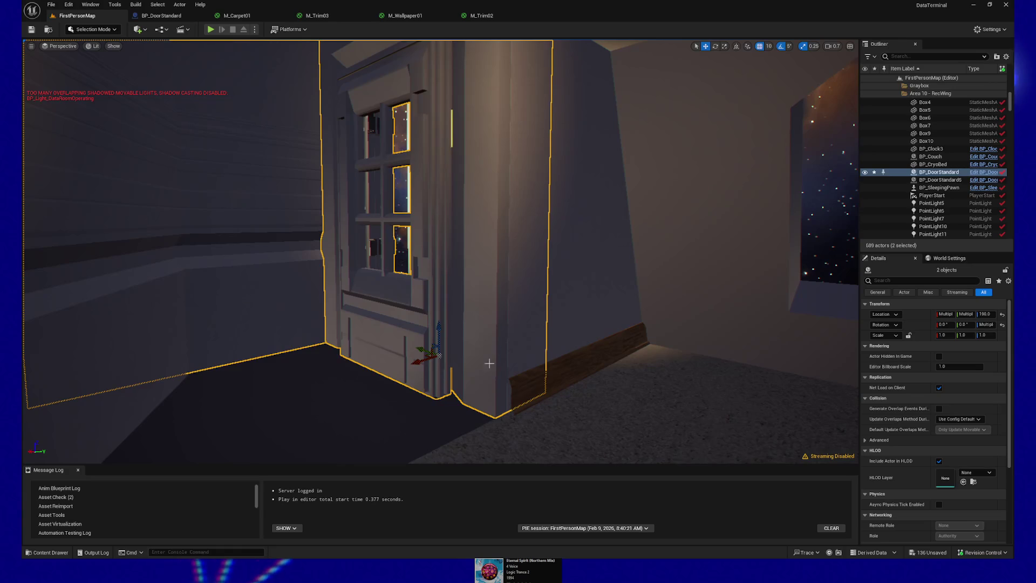
mouse_move(537, 353)
mouse_down()
mouse_move(399, 319)
mouse_move(335, 284)
mouse_up()
mouse_move(134, 328)
mouse_down()
mouse_move(691, 296)
mouse_move(421, 310)
mouse_up()
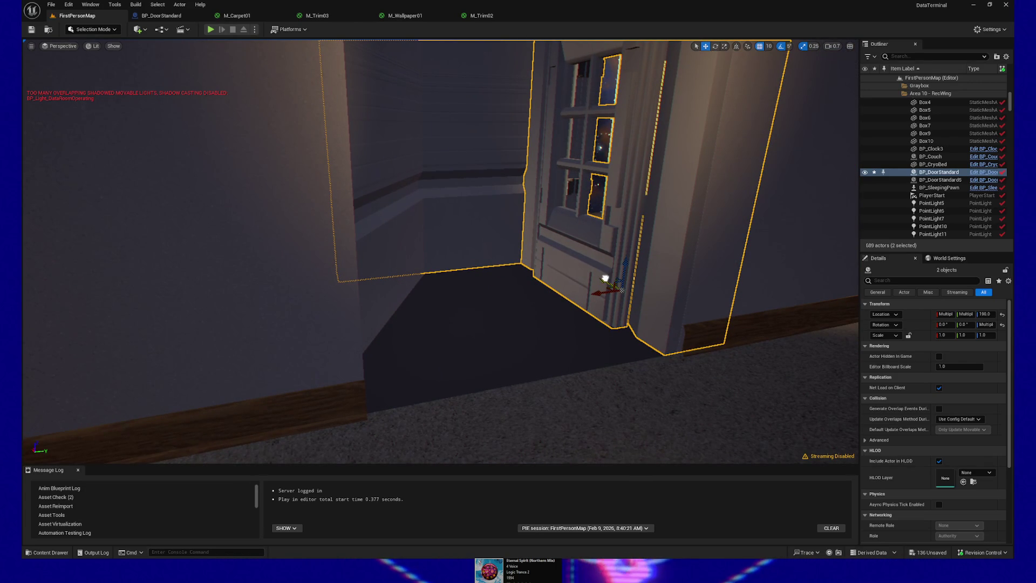
drag(605, 278, 603, 277)
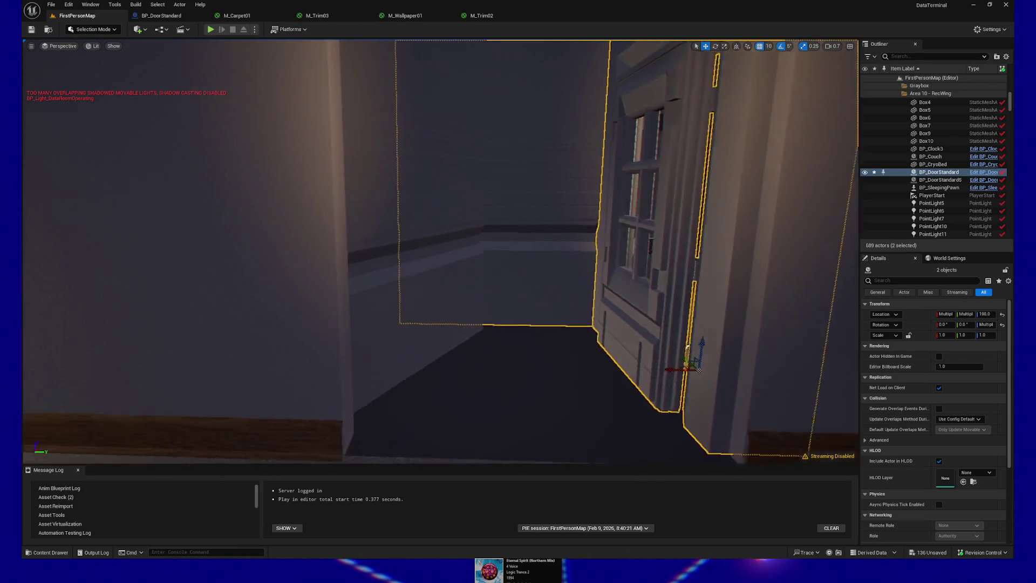
click(484, 362)
Step: Rotate the angled corner wall SM_Wall2x3_98 about -15° around Z and fine-tune it
key(f)
key(e)
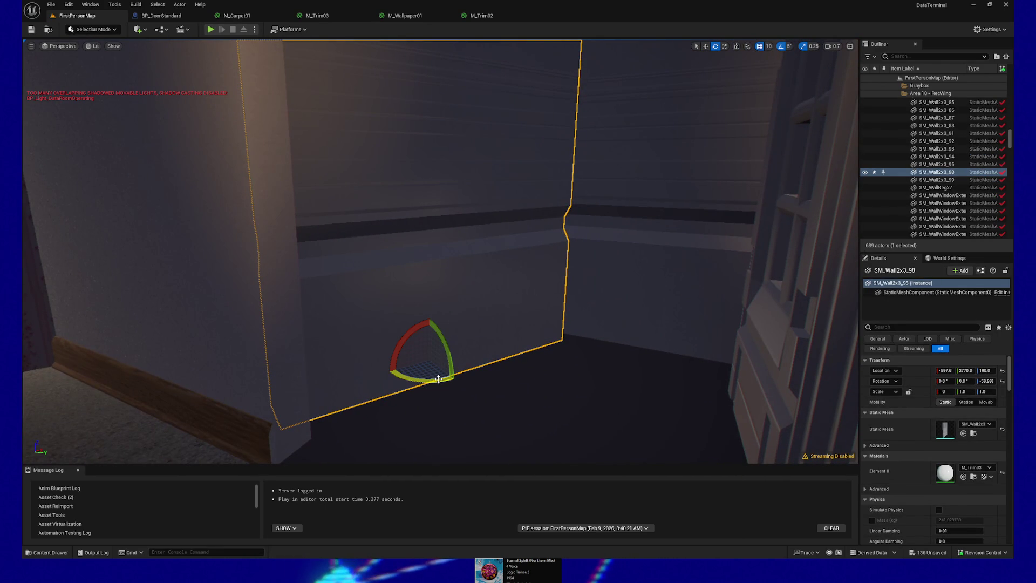
drag(438, 379, 459, 373)
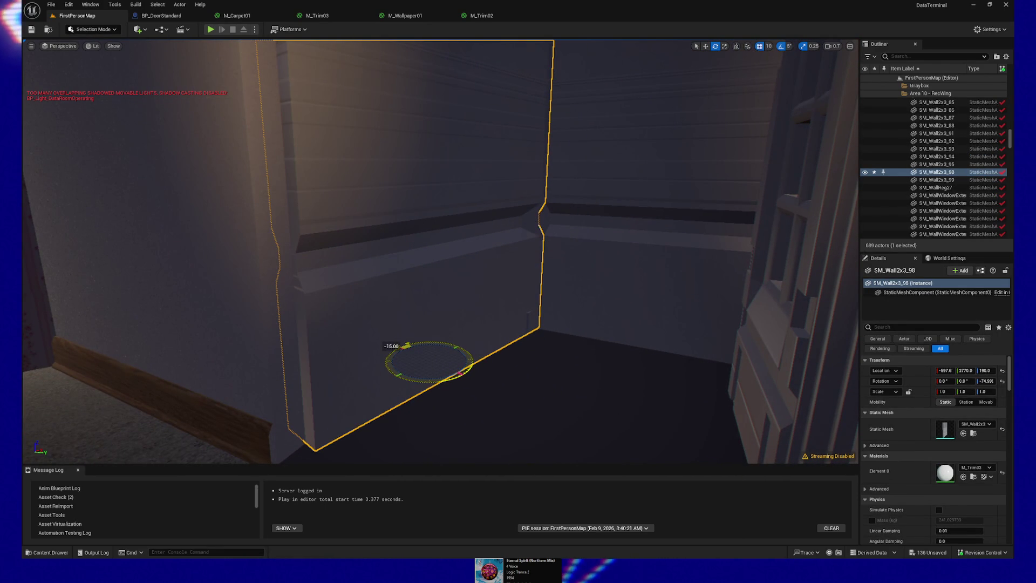
mouse_move(448, 377)
mouse_down()
mouse_move(432, 381)
mouse_move(448, 377)
mouse_move(408, 352)
mouse_up()
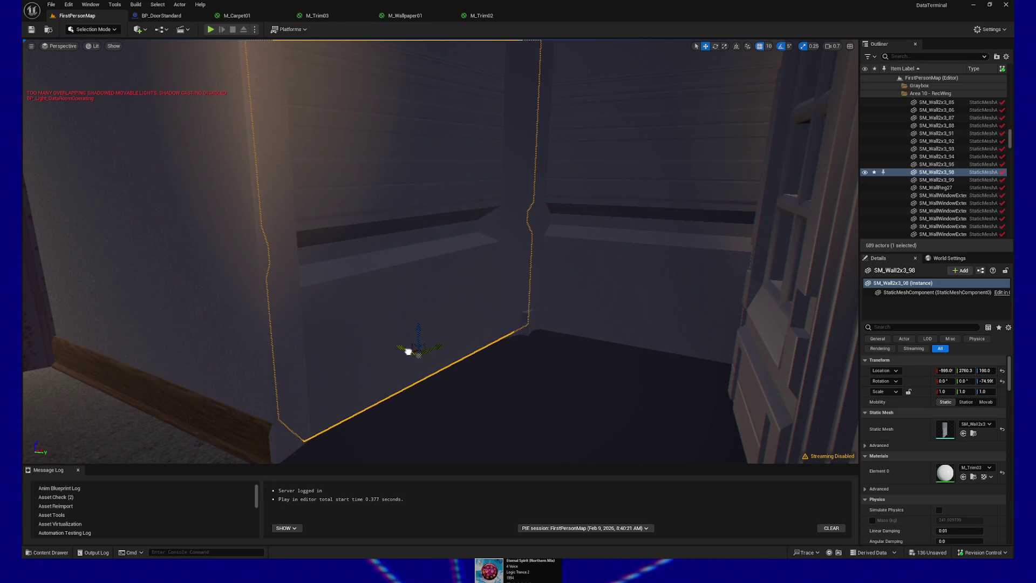
key(f)
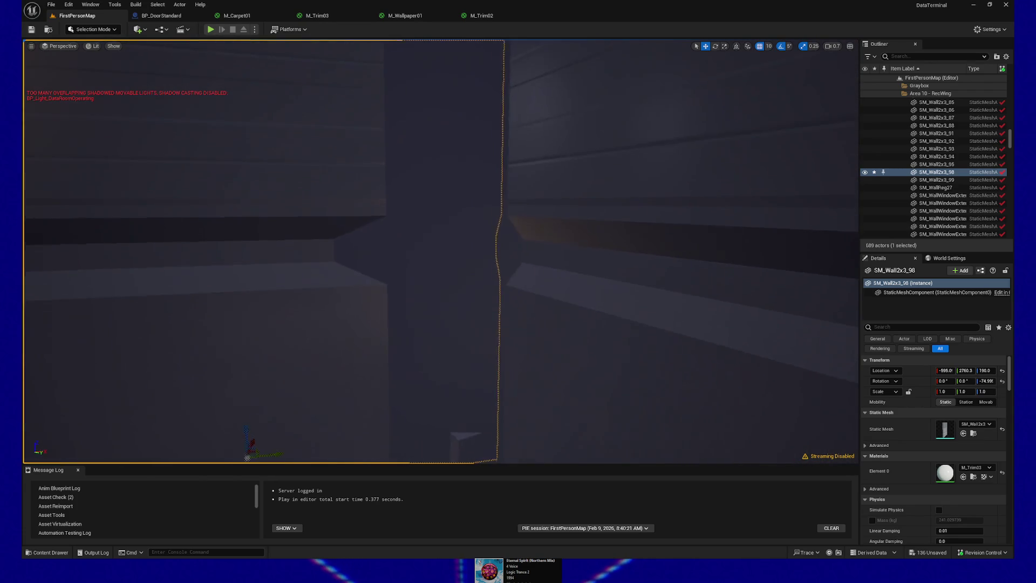
mouse_move(516, 319)
mouse_down()
mouse_move(539, 318)
mouse_move(516, 319)
mouse_up()
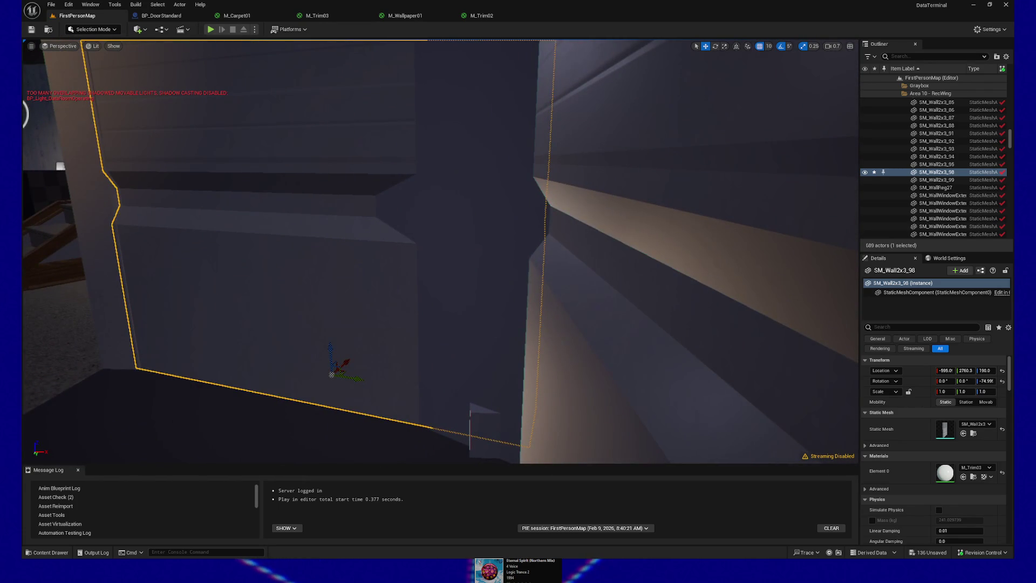
mouse_move(775, 92)
mouse_down()
mouse_move(588, 304)
mouse_move(508, 340)
mouse_up()
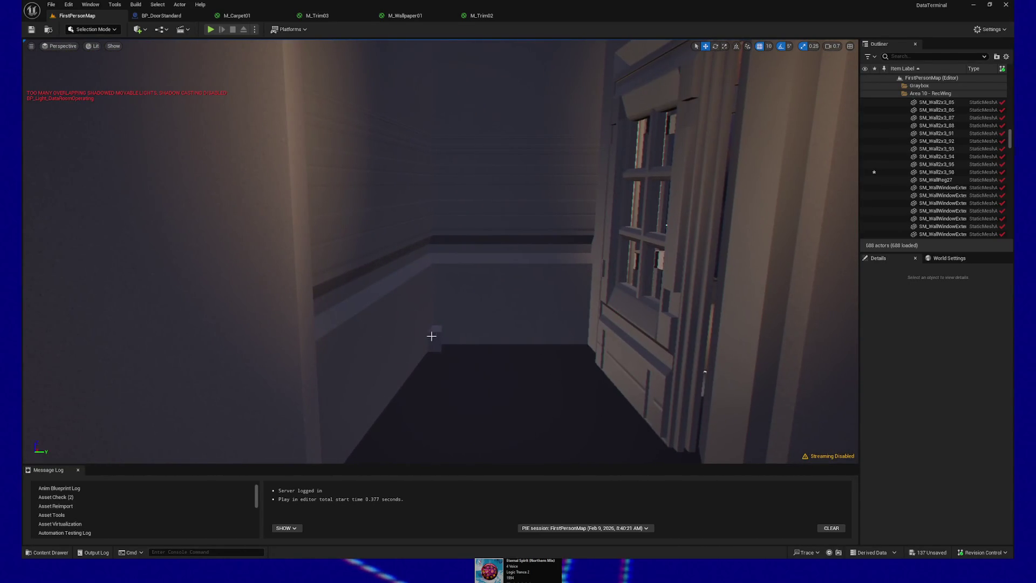
Step: Delete the horizontal data-room pillar SM_PillarHorizontalDataRoom34
click(439, 342)
drag(439, 342, 458, 352)
key(Delete)
Step: Play from the stairway floor spot and walk up past the new door, then pause
drag(287, 416, 287, 416)
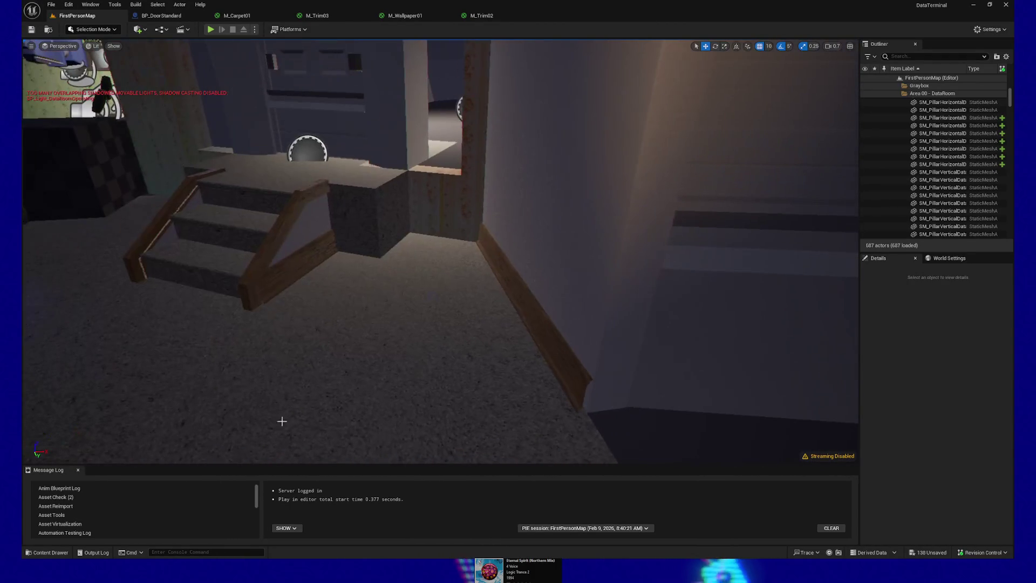
right_click(272, 426)
click(290, 419)
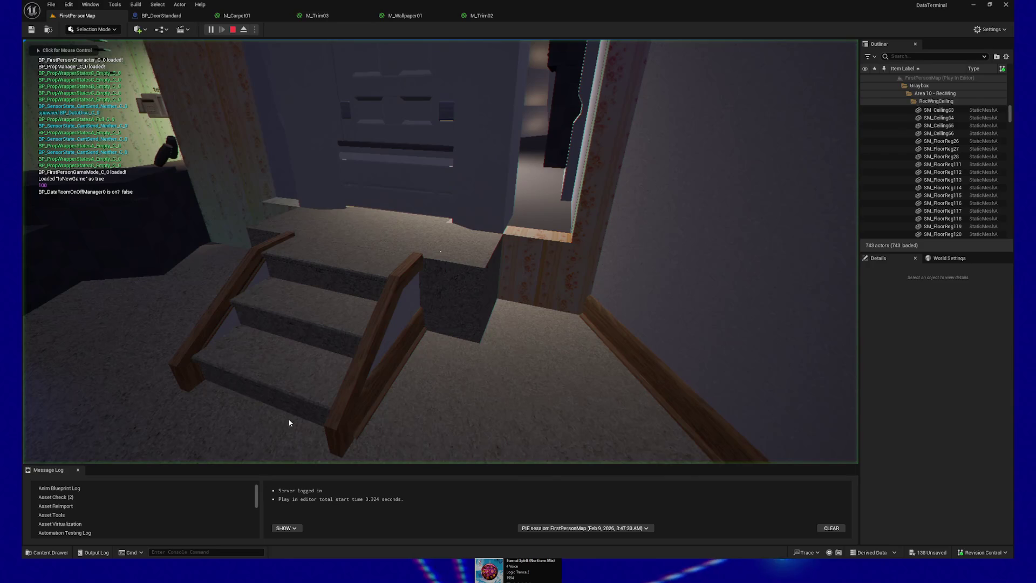
key(w)
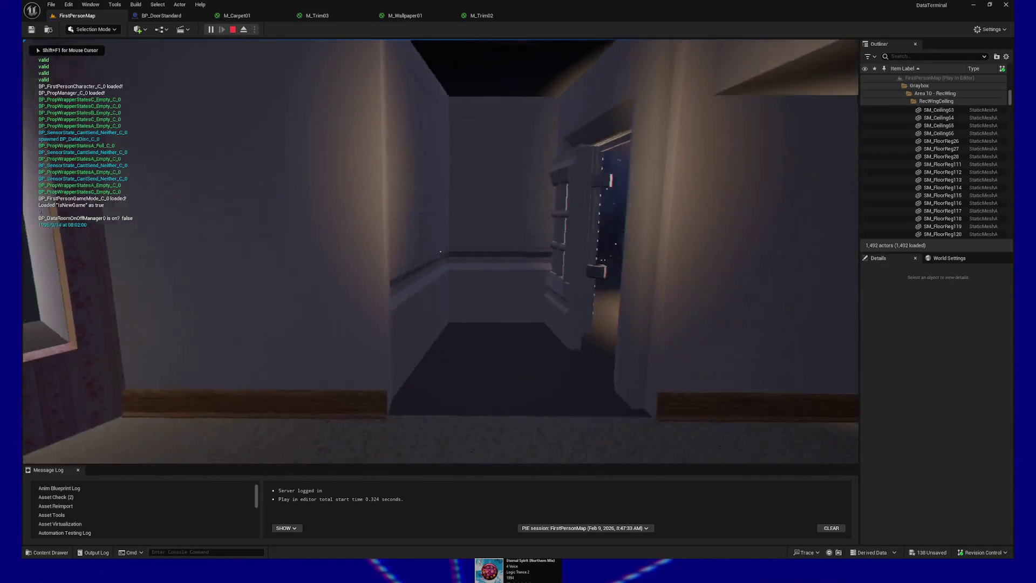
key(w)
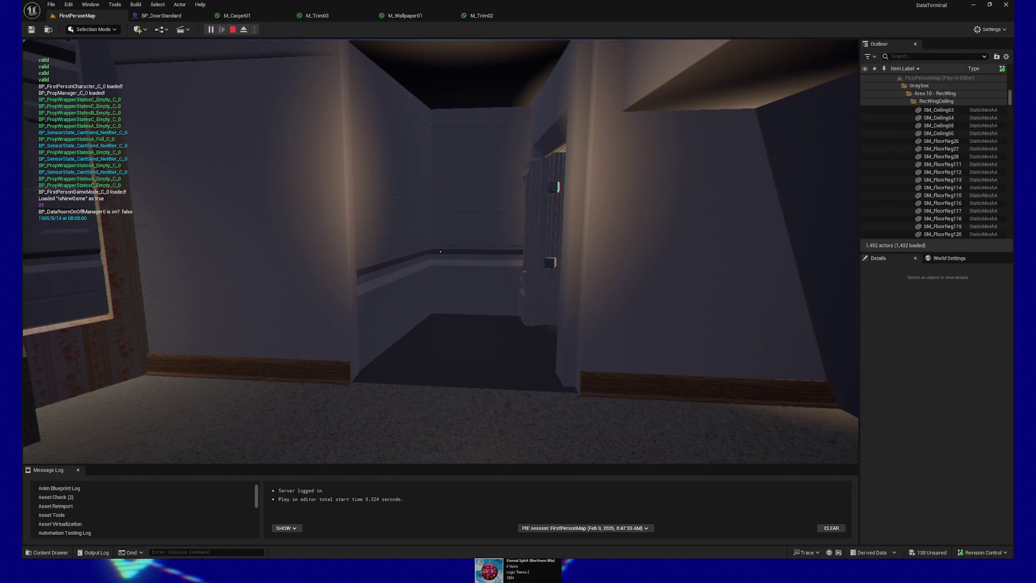
key(w)
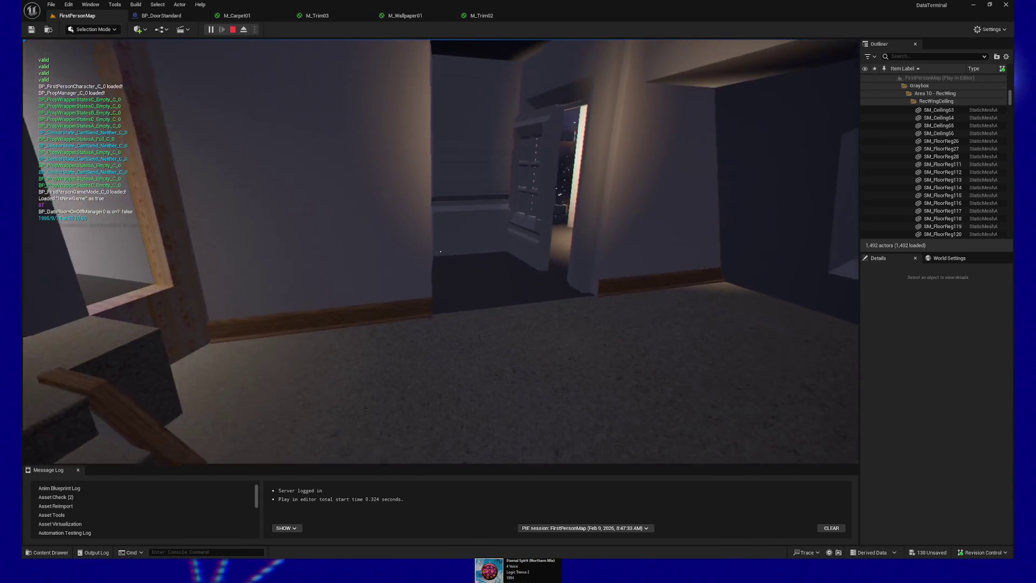
key(w)
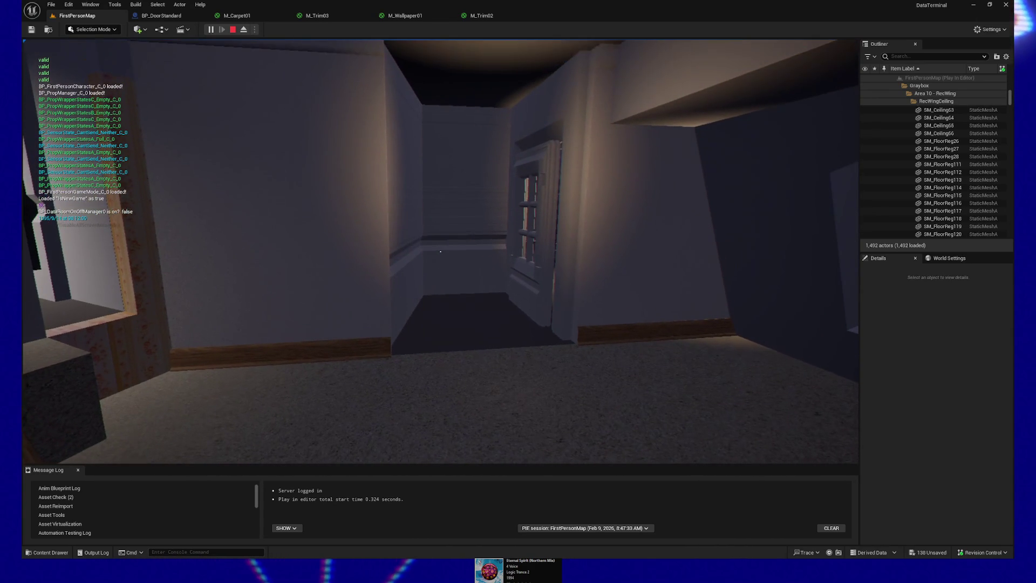
key(Escape)
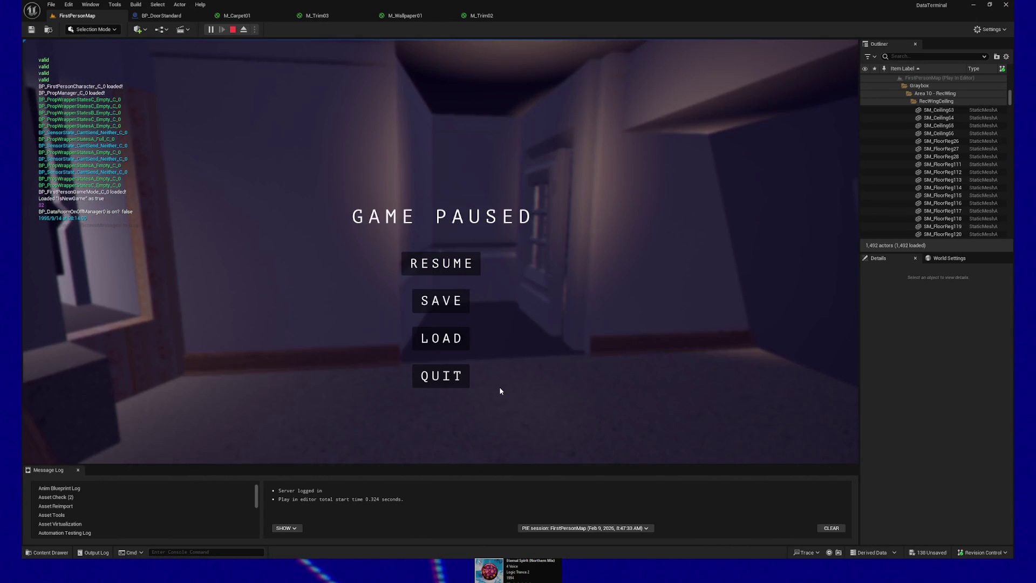
Step: Resume, walk past the door through the couch room toward the starfield doorway, then quit the playtest
key(Escape)
key(w)
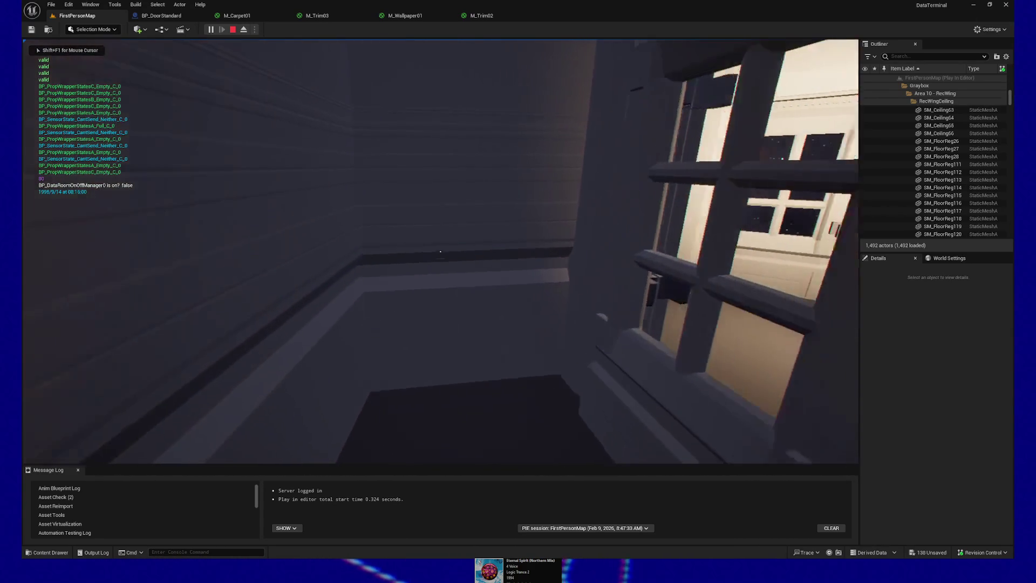
key(w)
key(w)
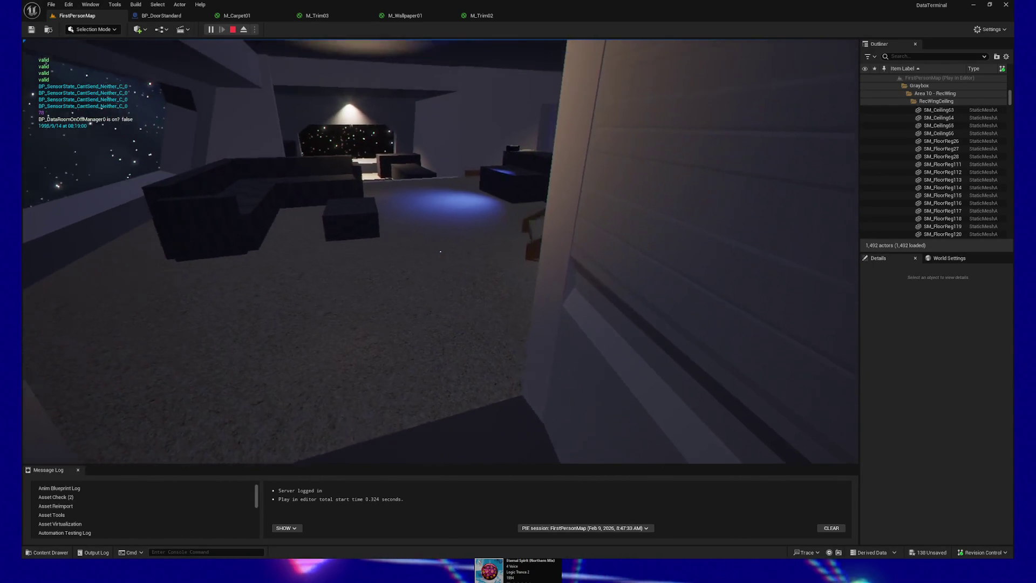
key(w)
key(w)
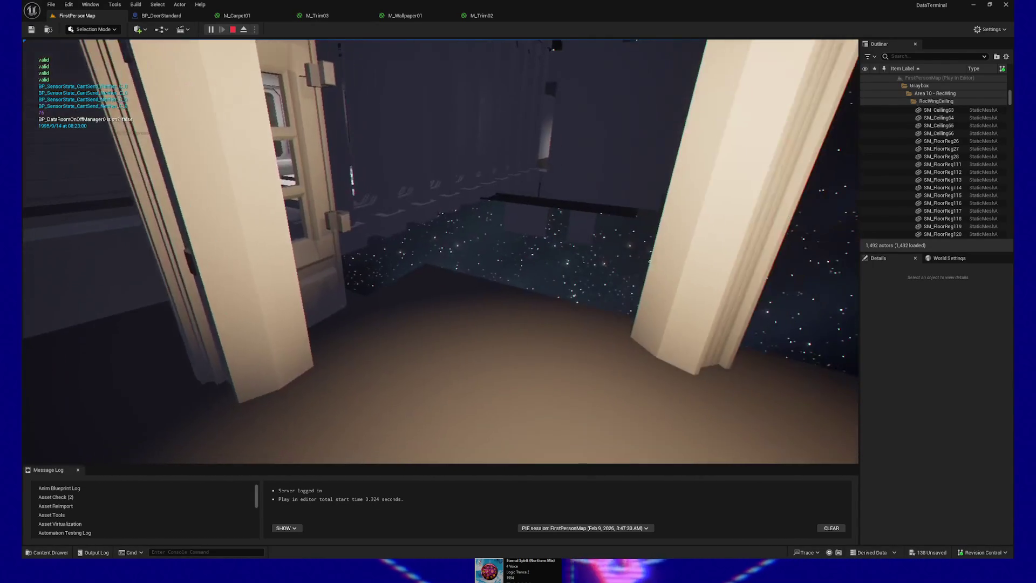
key(Escape)
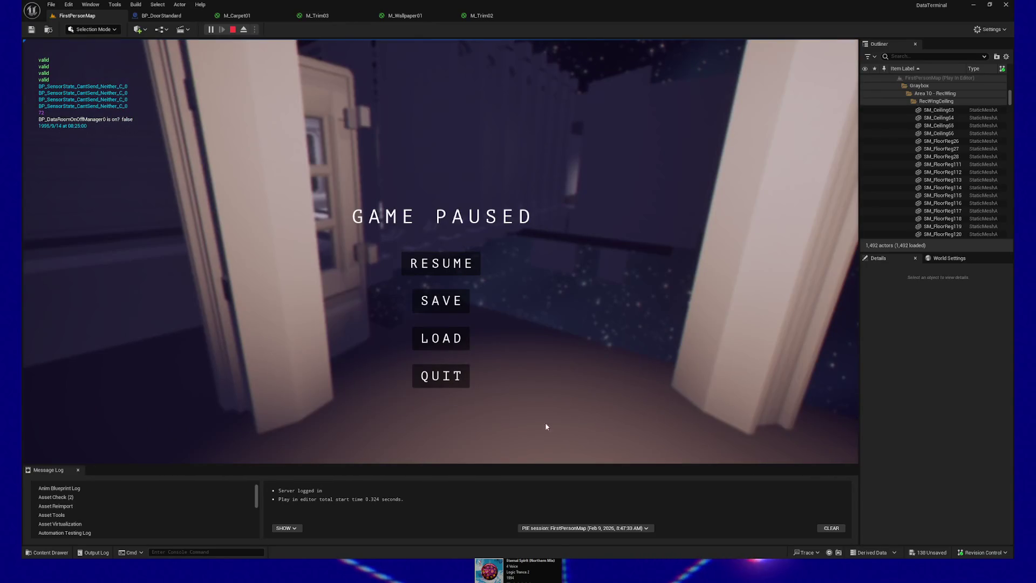
click(442, 378)
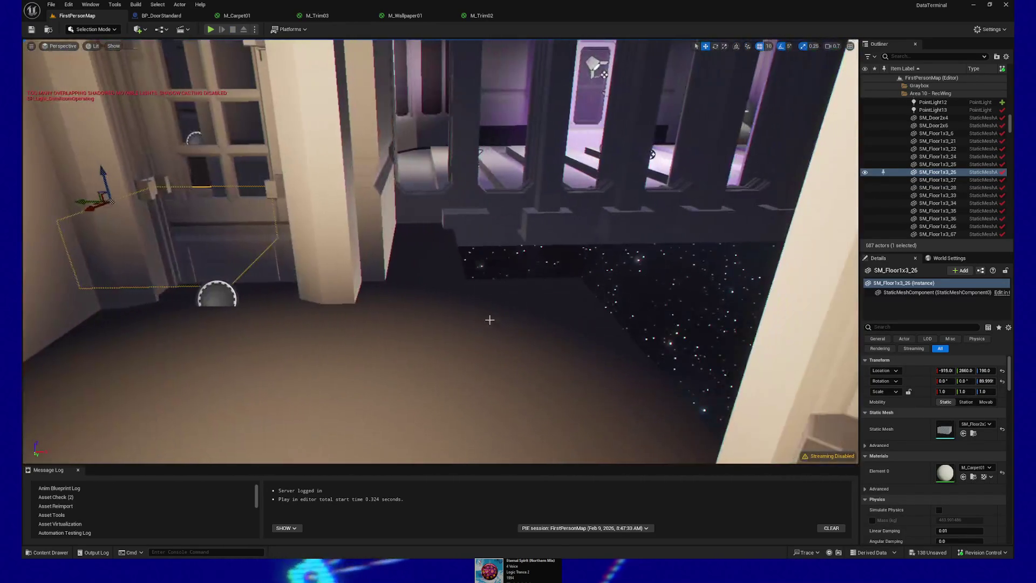
Step: Delete the stray floor tile SM_Floor1x3_69 beside the doorway
click(437, 277)
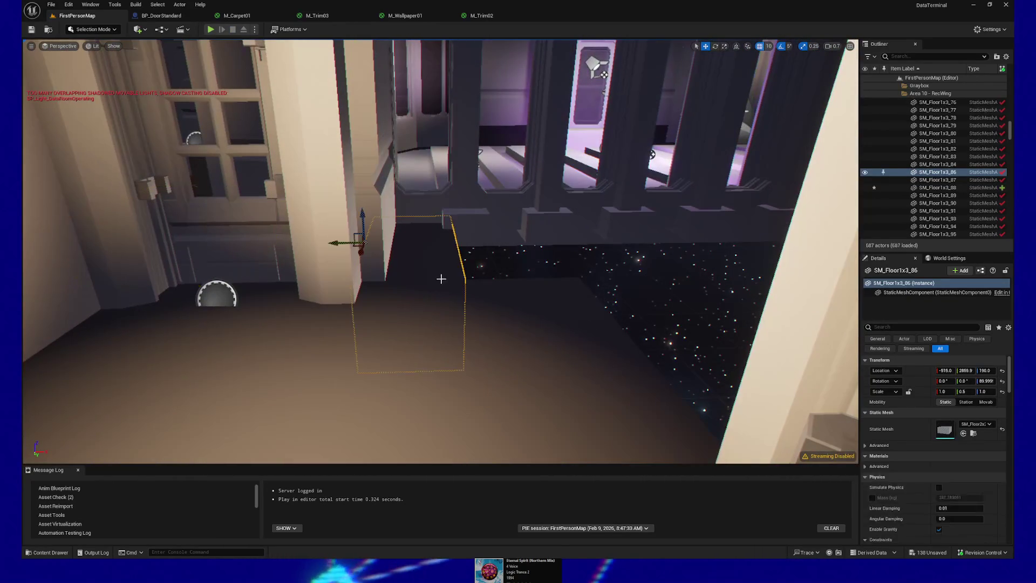
drag(451, 326, 374, 182)
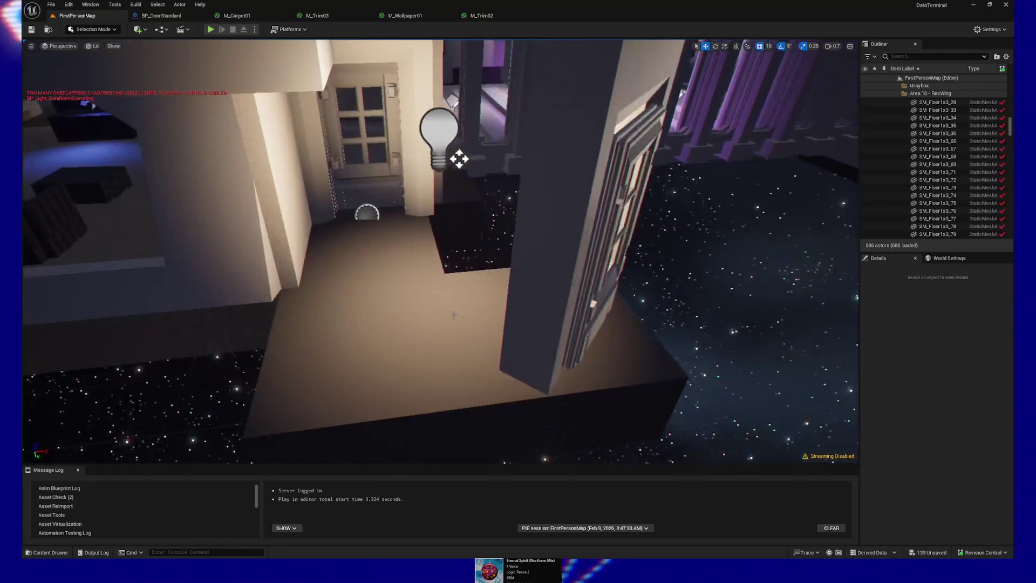
click(487, 304)
key(Delete)
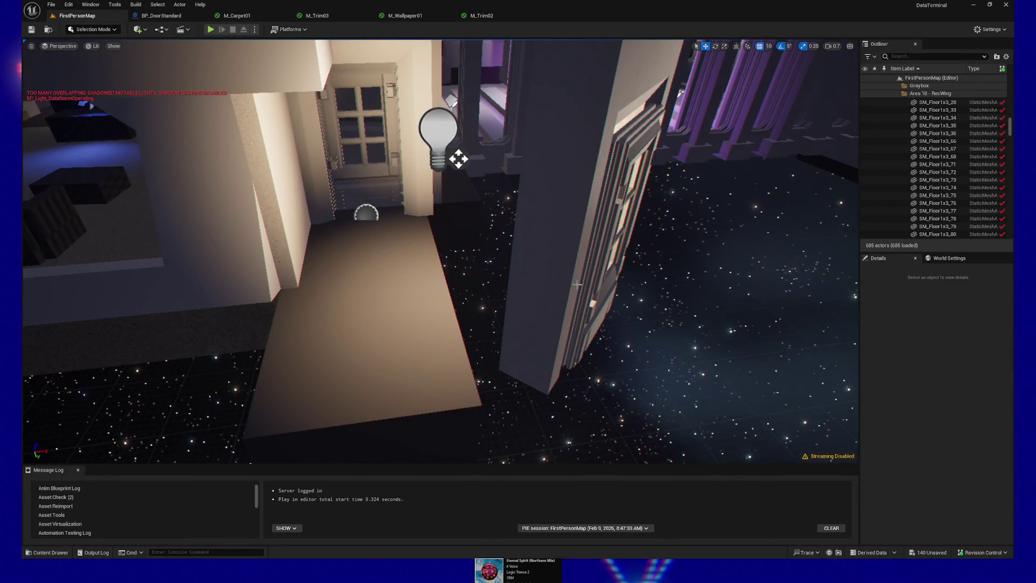
Step: Rotate BP_DoorStandard5 to about -180° Z and nudge it along X to -508.6
click(552, 282)
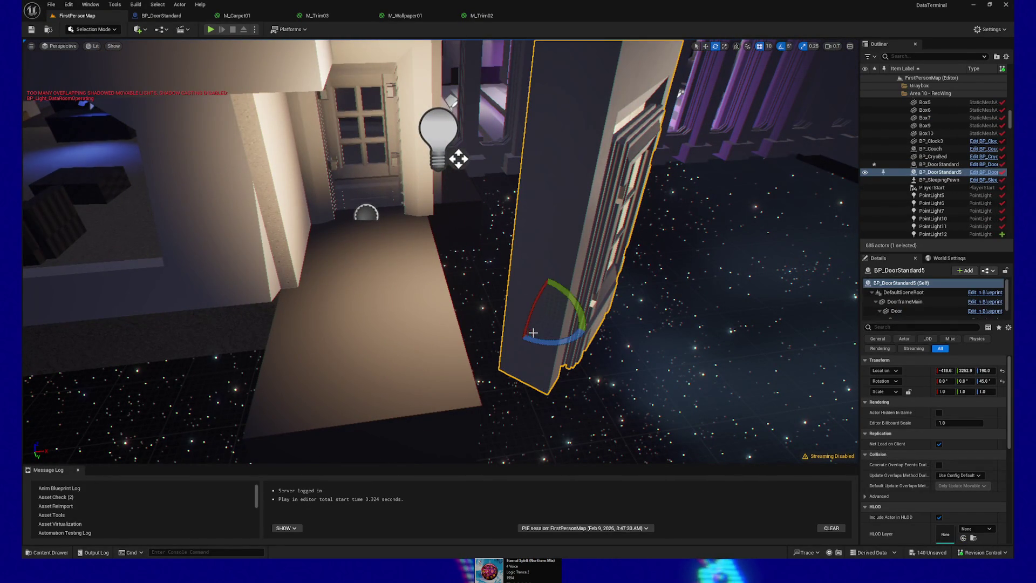
mouse_move(586, 331)
mouse_down()
mouse_move(586, 311)
mouse_move(453, 319)
mouse_move(438, 332)
mouse_move(367, 323)
mouse_move(456, 286)
mouse_move(539, 290)
mouse_up()
mouse_move(461, 306)
mouse_down()
mouse_move(456, 321)
mouse_move(447, 289)
mouse_move(455, 321)
mouse_up()
key(f)
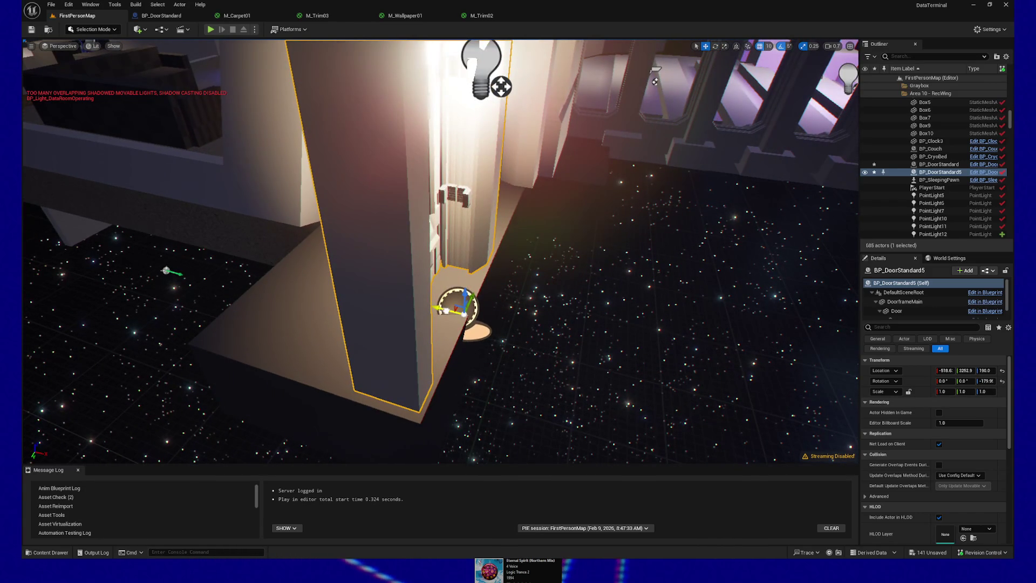
drag(442, 311, 452, 312)
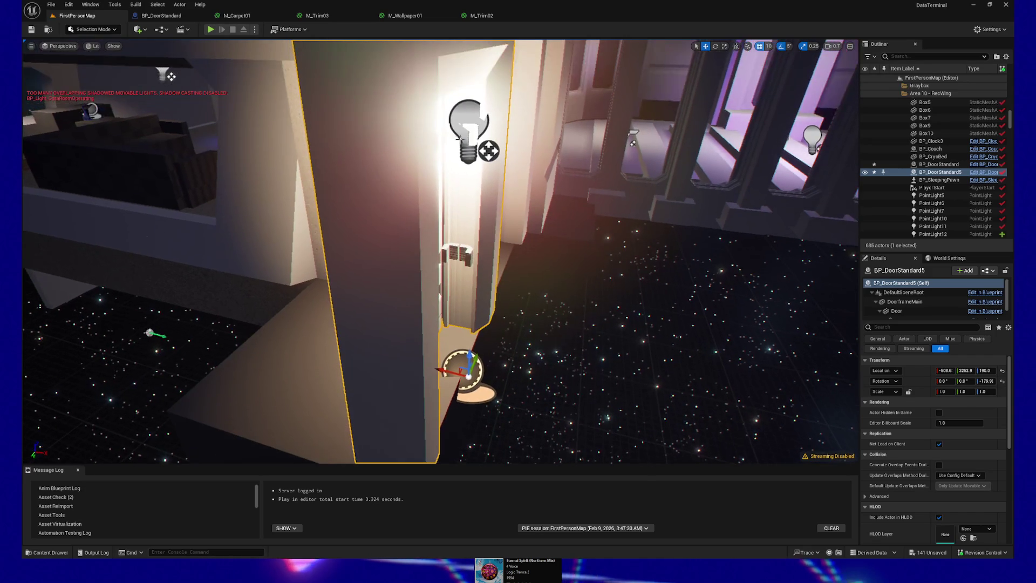
click(464, 110)
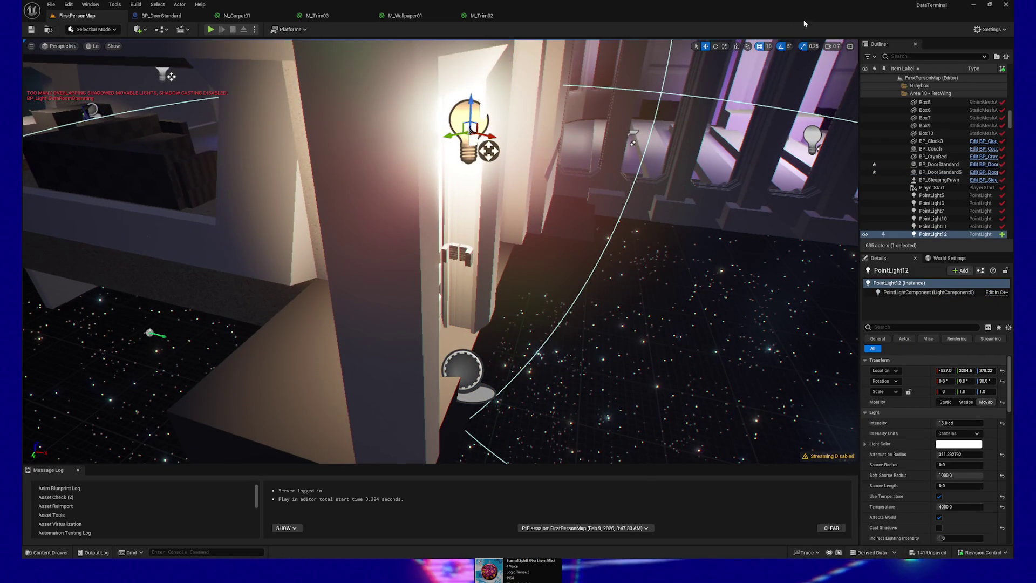
Step: In world space, move PointLight12 into the doorway at X -647 and lower its Intensity
click(747, 47)
click(735, 47)
mouse_move(496, 131)
mouse_down()
mouse_move(125, 145)
mouse_move(421, 173)
mouse_move(351, 148)
mouse_up()
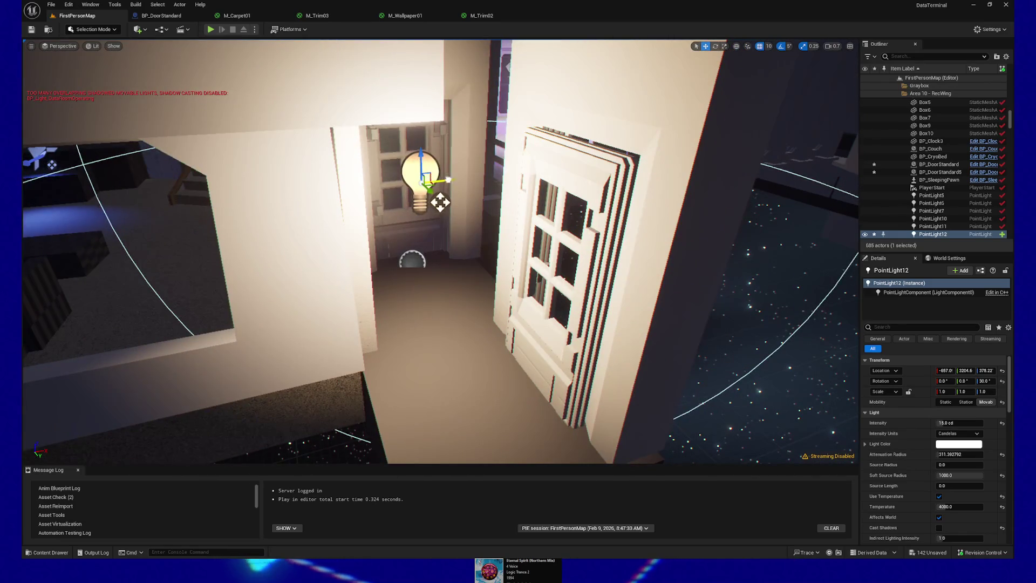
drag(440, 202, 453, 201)
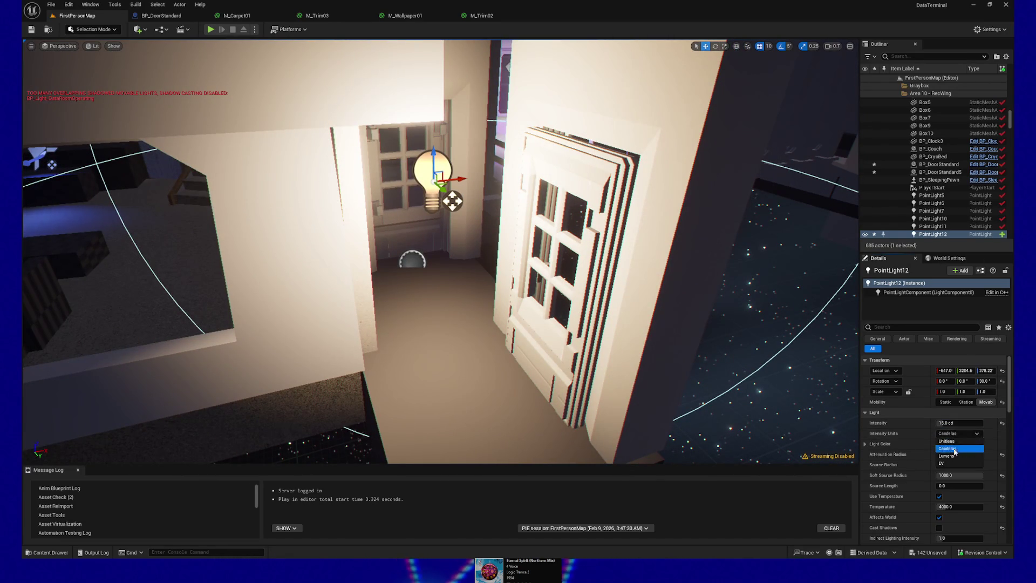
mouse_move(970, 423)
mouse_down()
mouse_move(952, 424)
mouse_move(975, 424)
mouse_up()
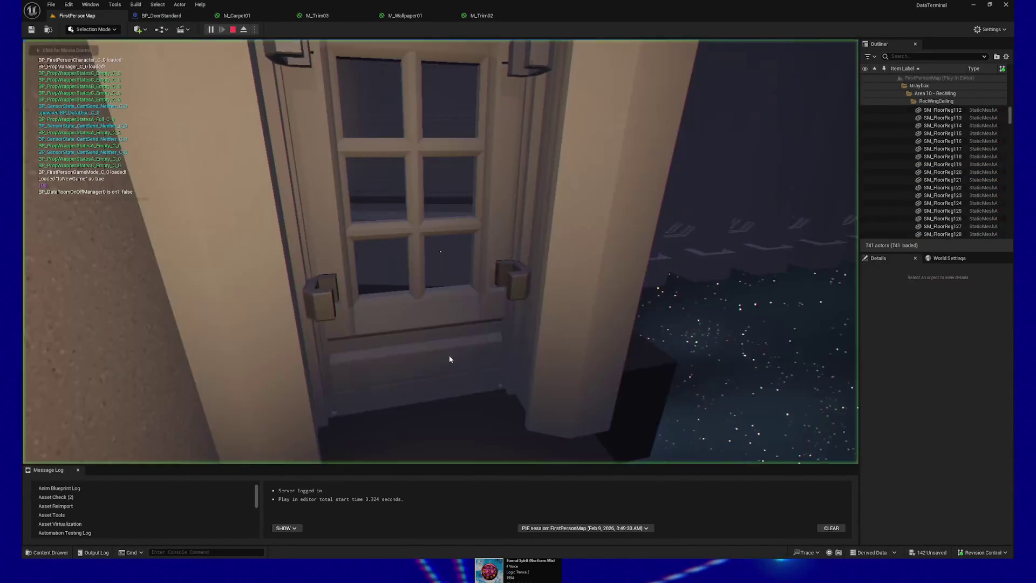
Step: Walk from the doorway down the corridor to the window beside the white panelled door
click(456, 355)
key(w)
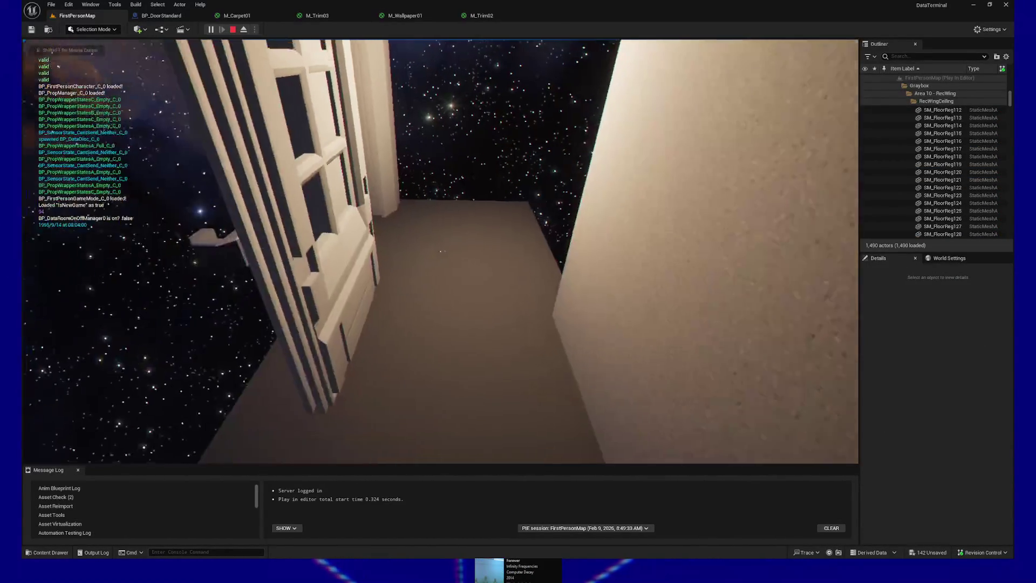
key(w)
key(w)
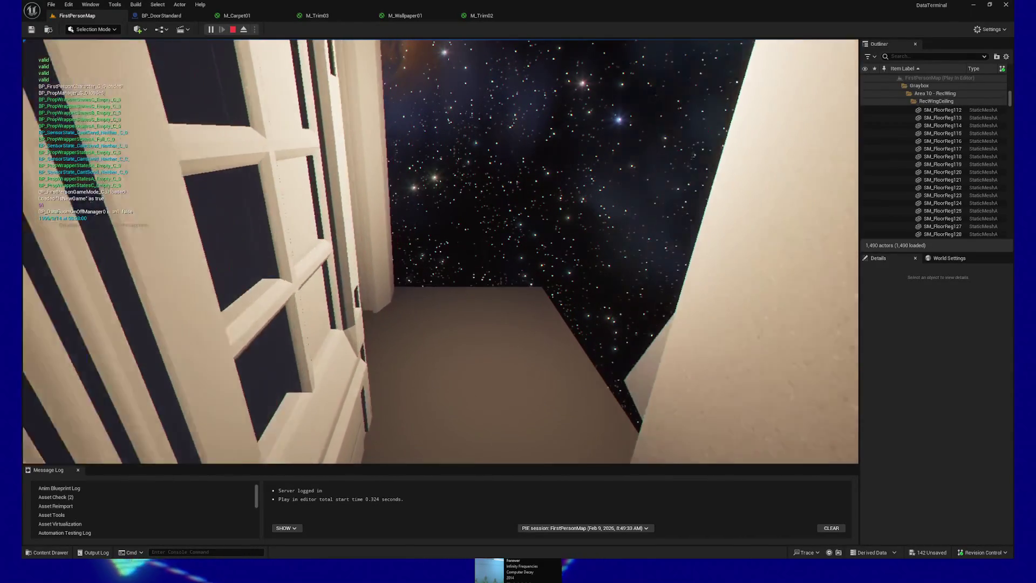
key(w)
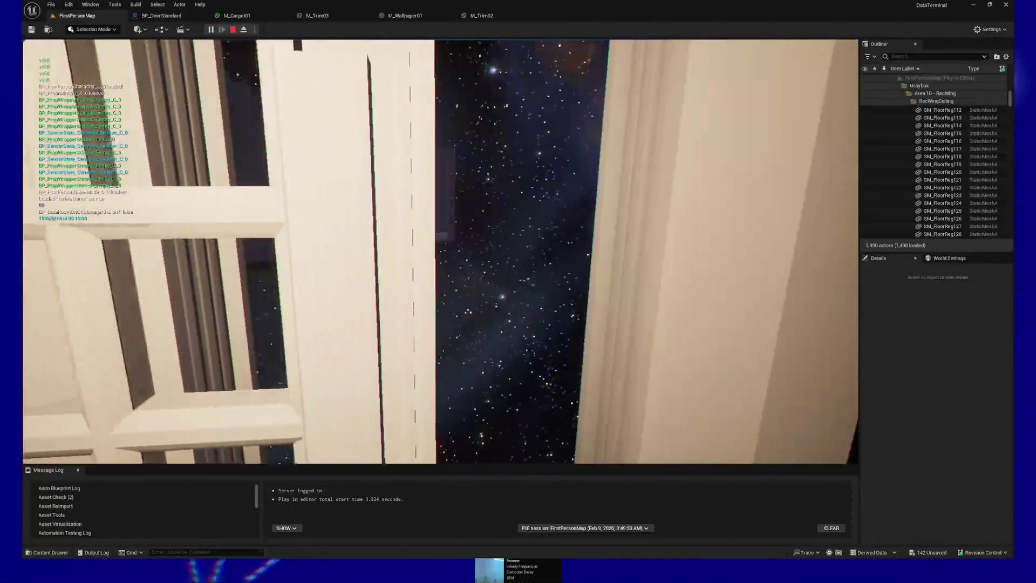
key(w)
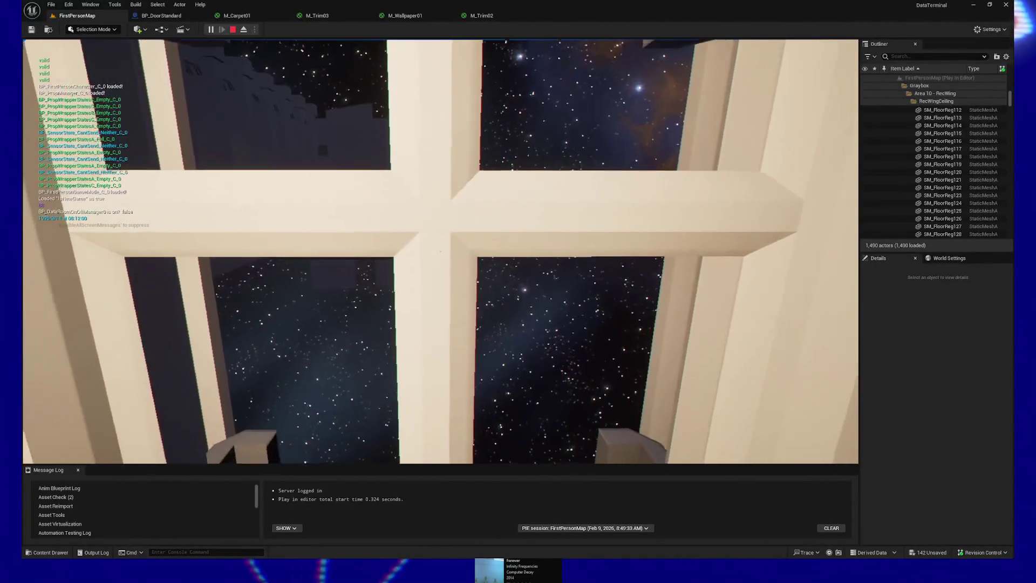
key(w)
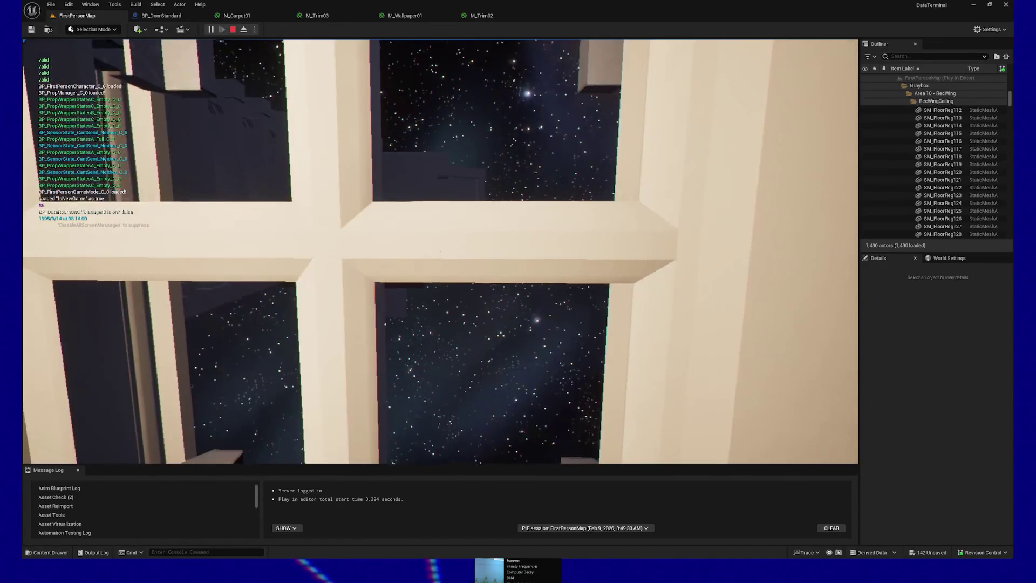
key(w)
key(a)
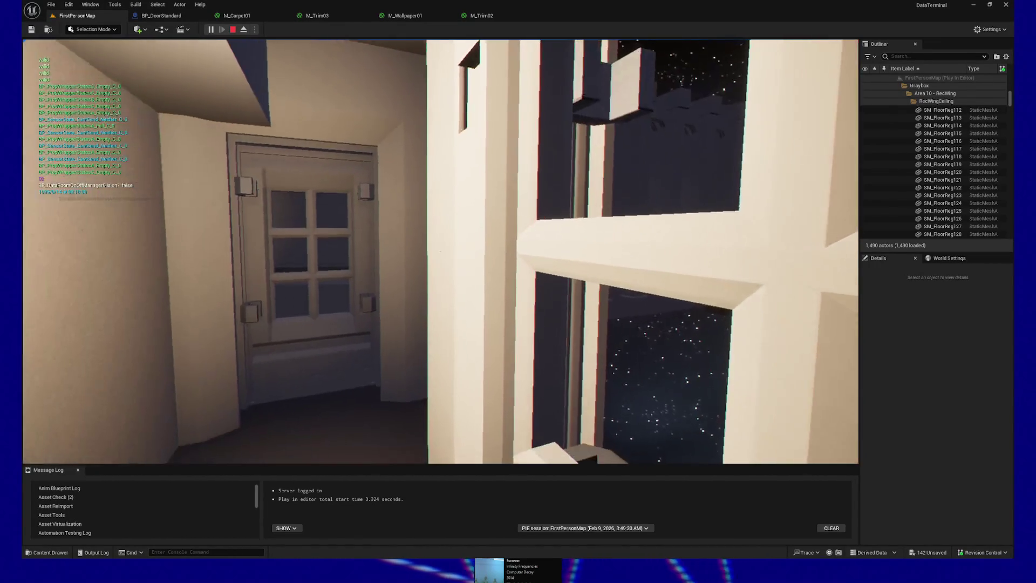
key(d)
Step: Pass outside through the window, return inside and open the windowed door with E
key(w)
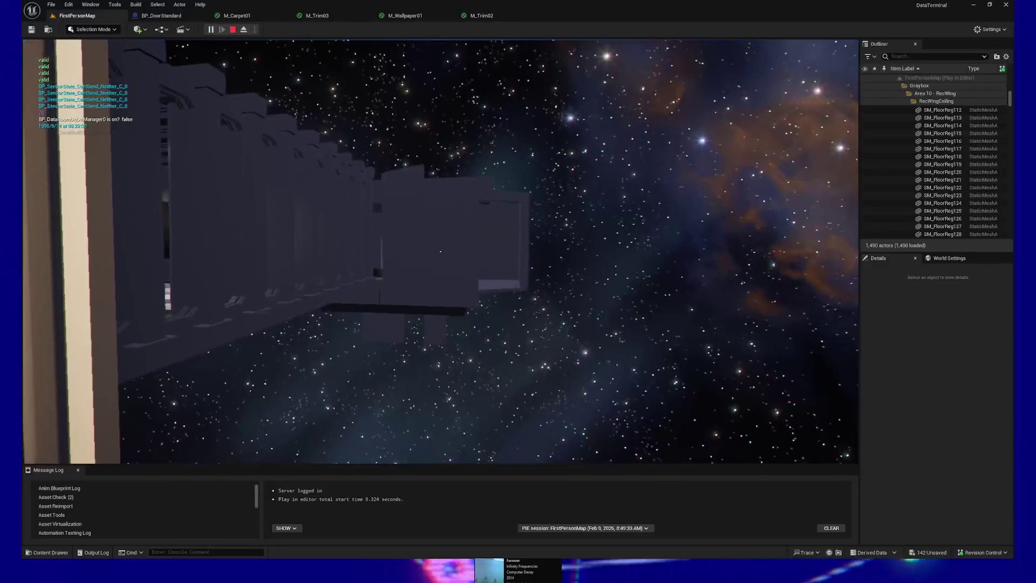
key(w)
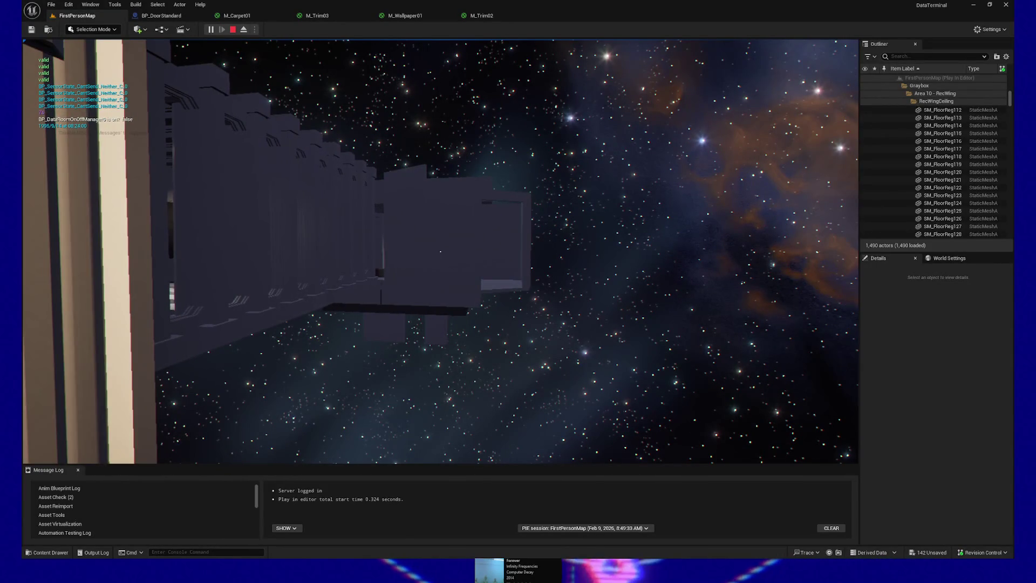
key(w)
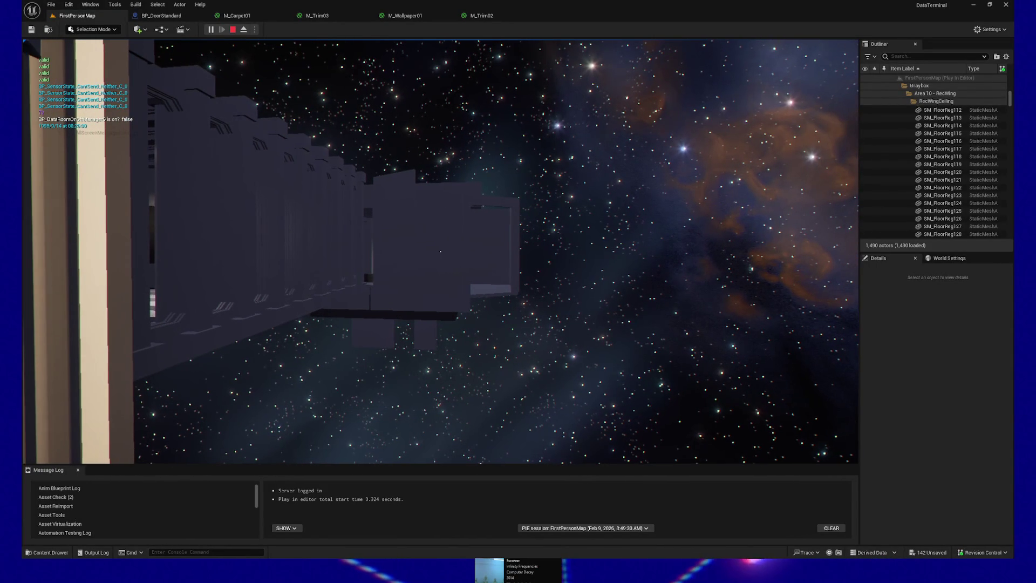
key(w)
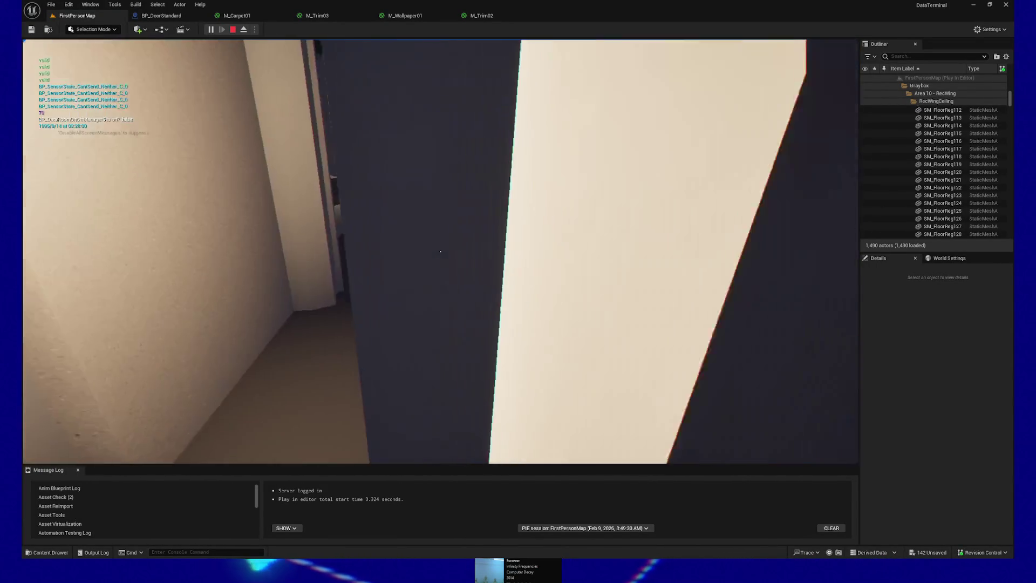
key(w)
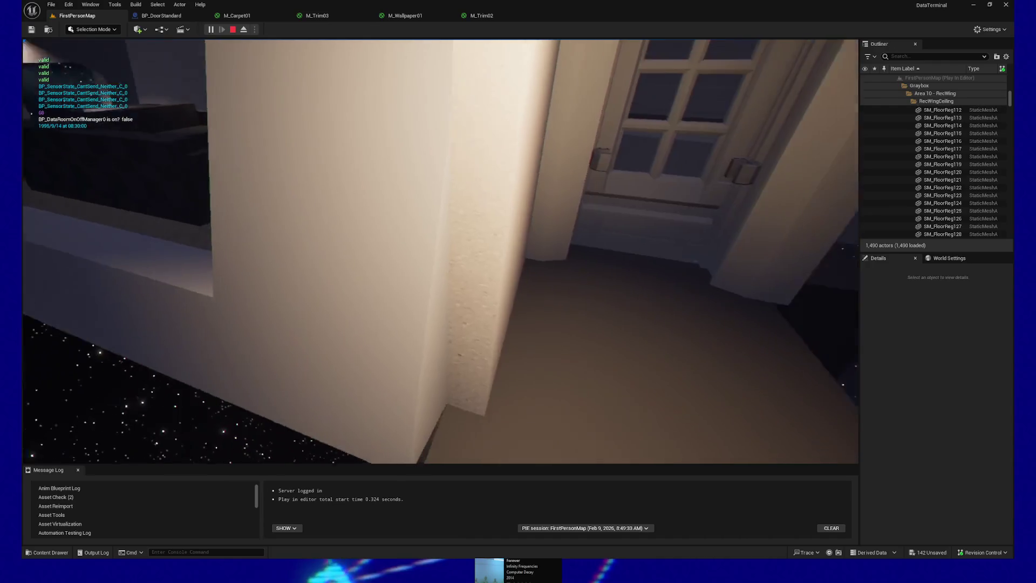
key(w)
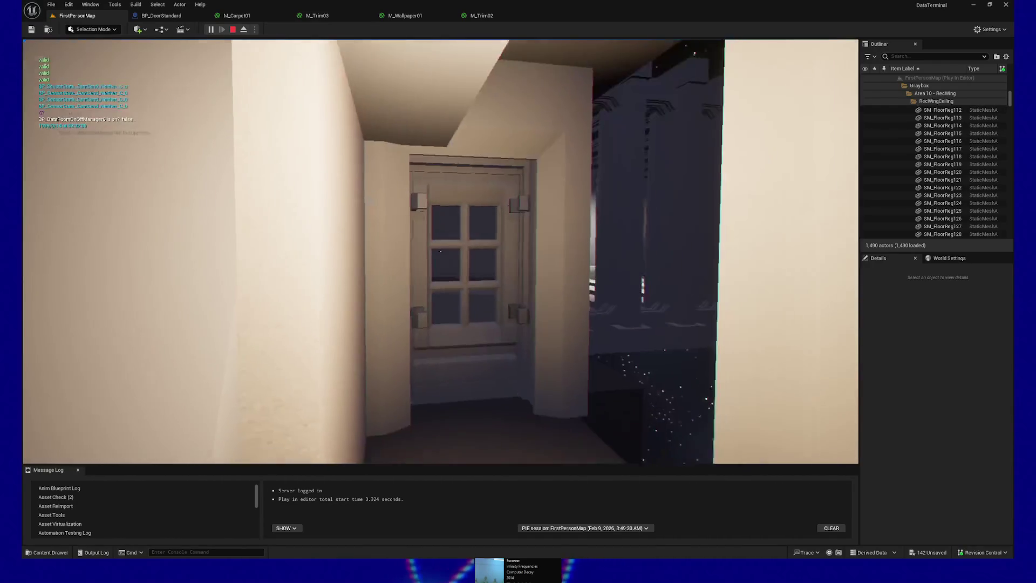
key(w)
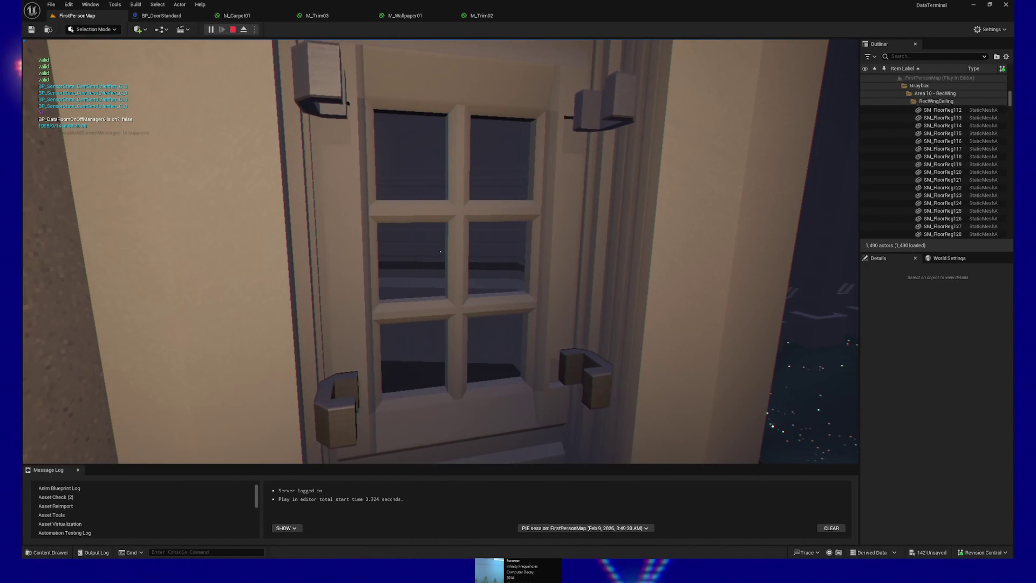
key(e)
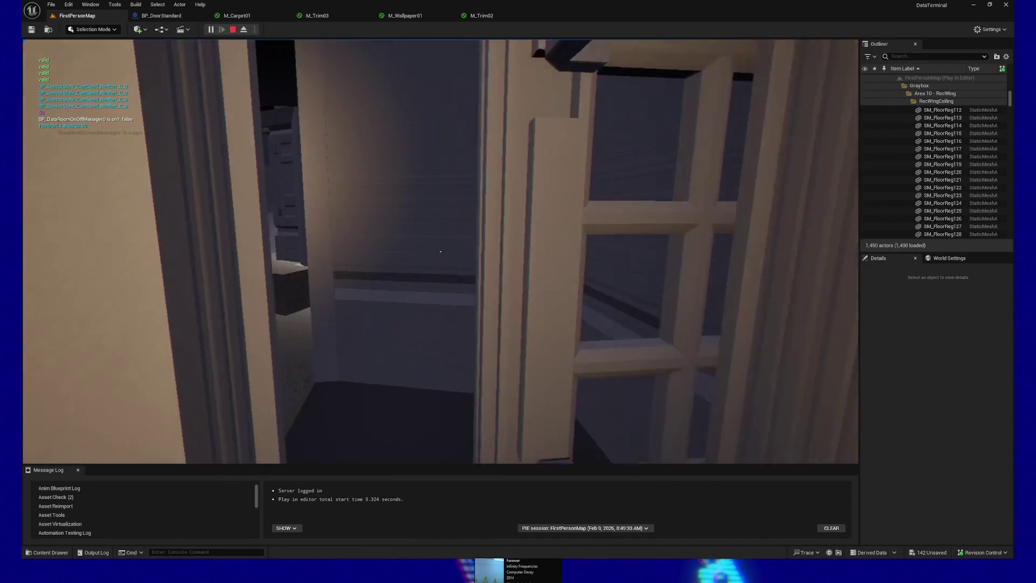
Step: Walk through the lounge along the big window, climb the stairs, then pause with P
key(w)
key(w)
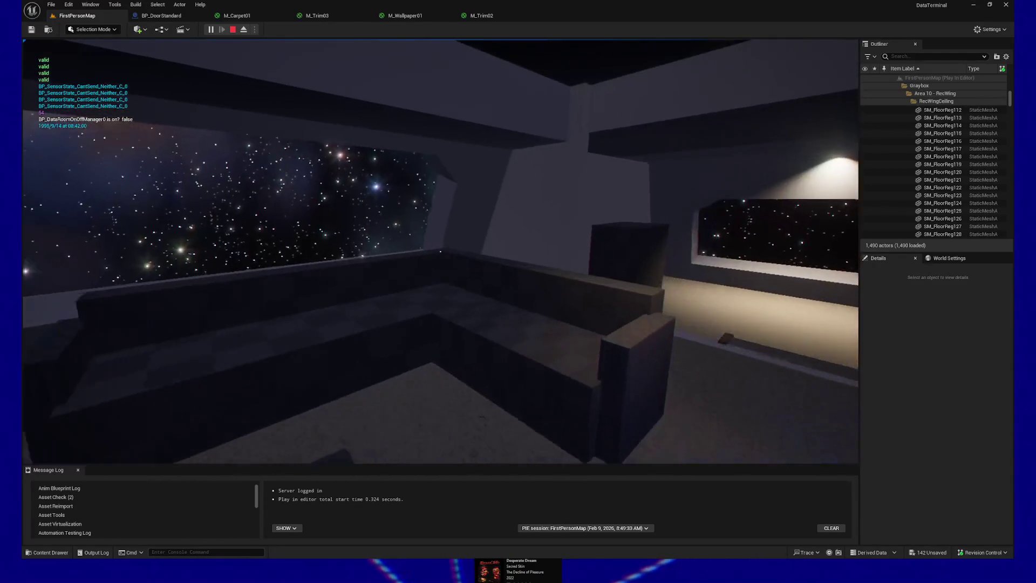
key(w)
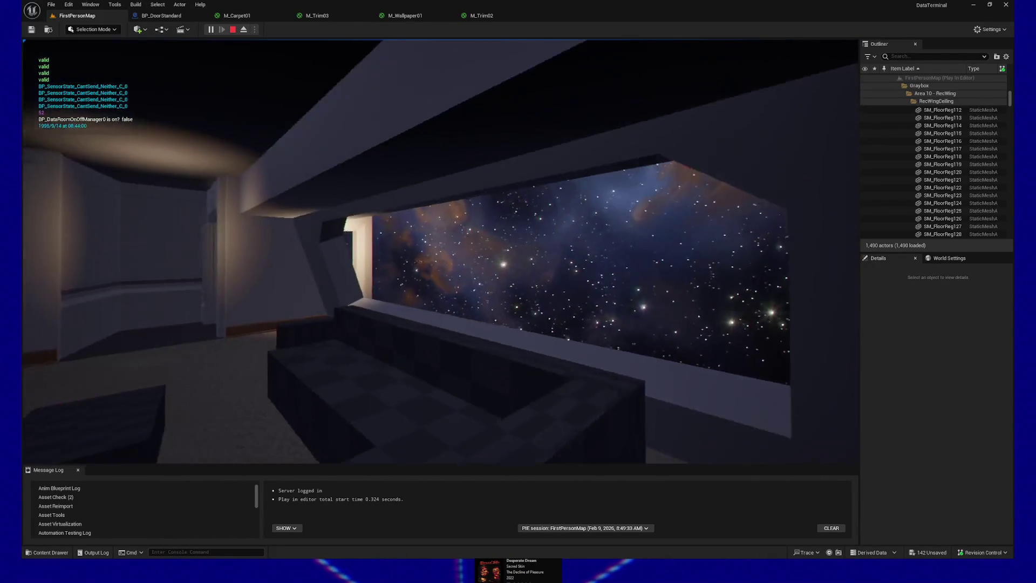
key(w)
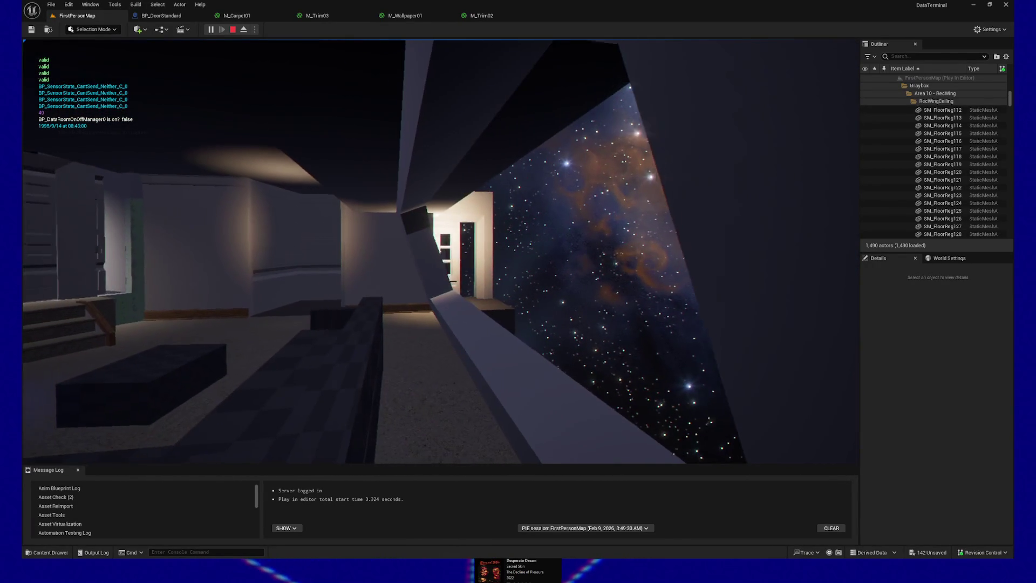
key(w)
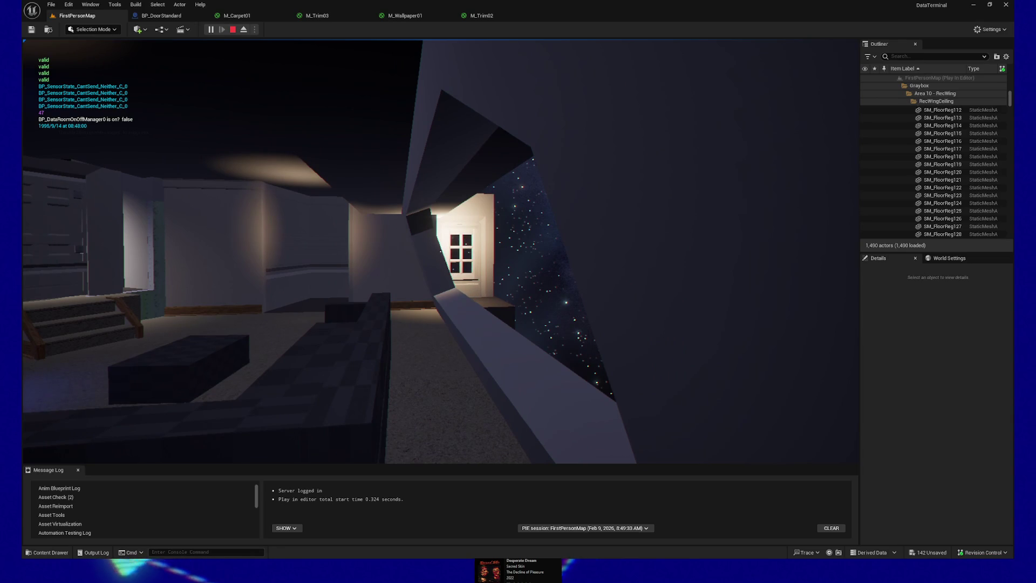
key(a)
key(a)
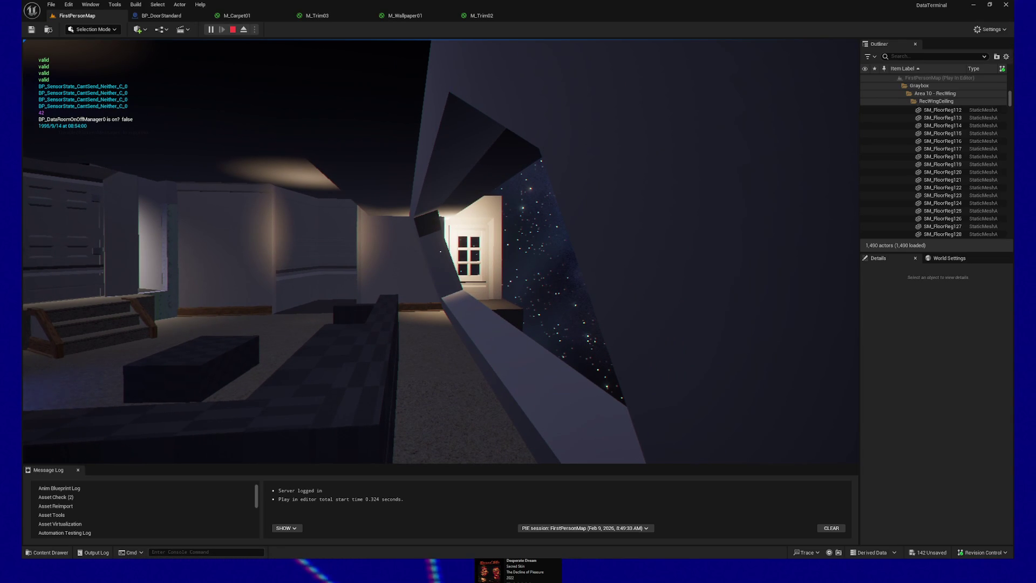
mouse_move(440, 252)
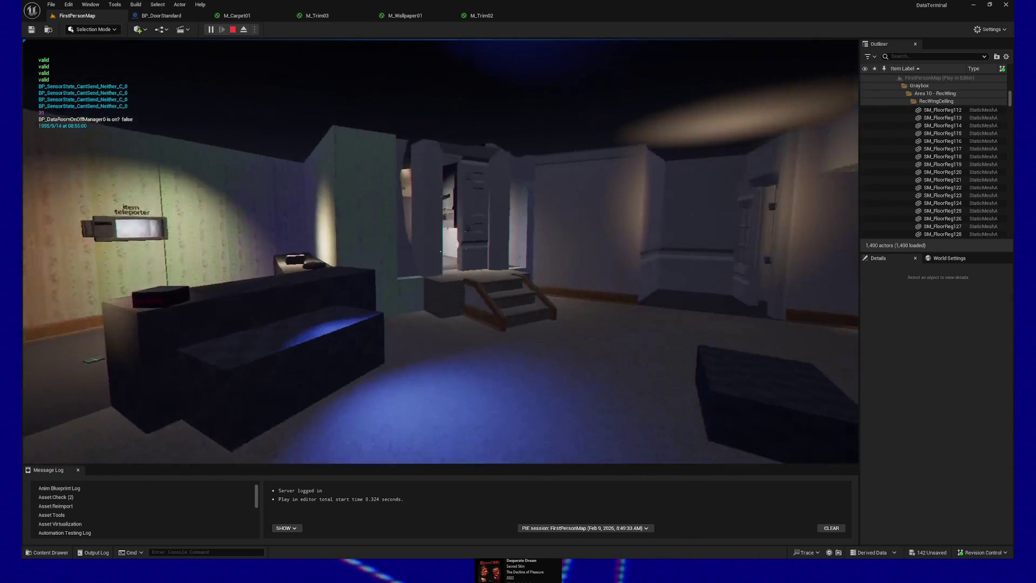
key(w)
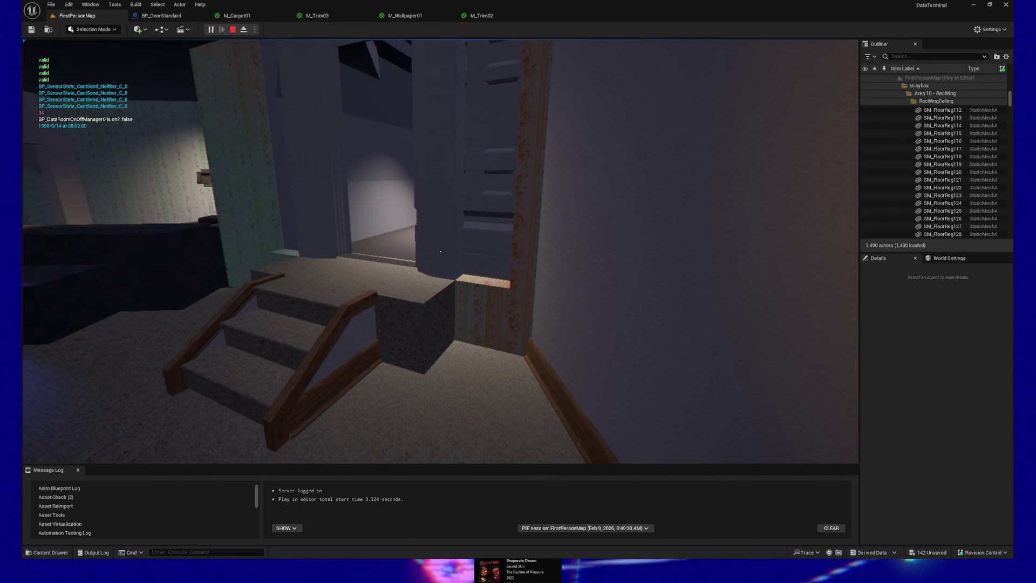
key(w)
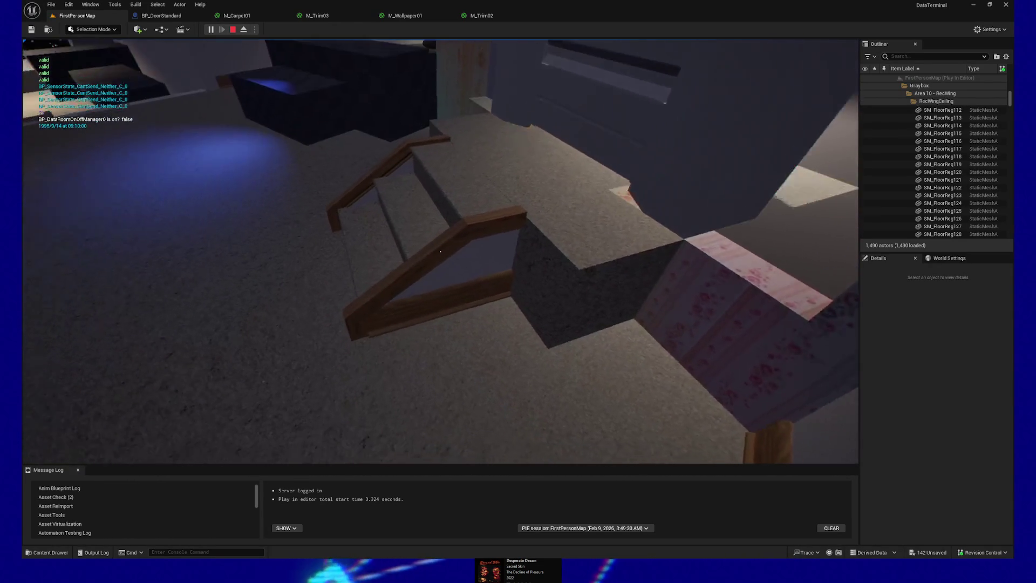
key(w)
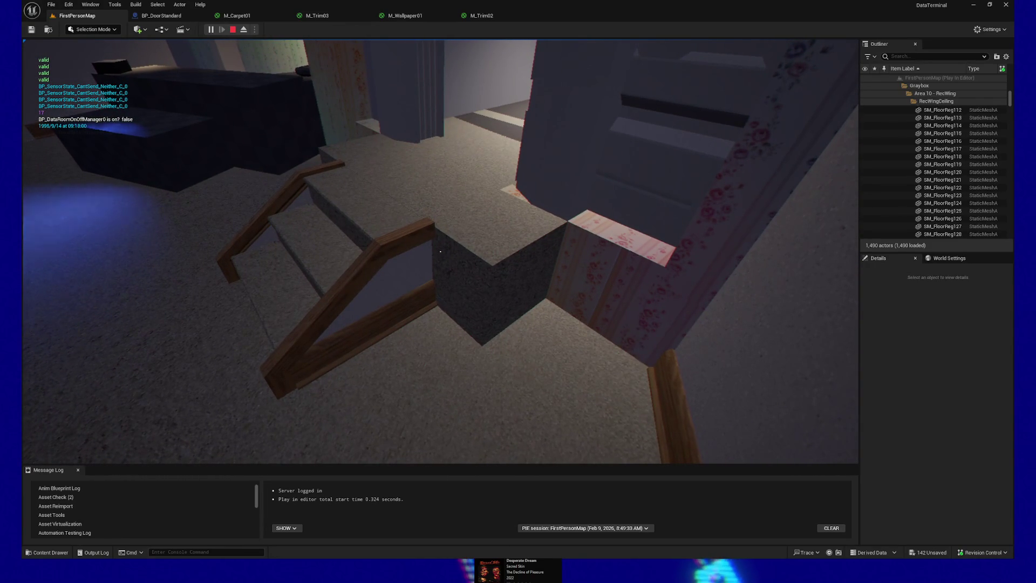
key(s)
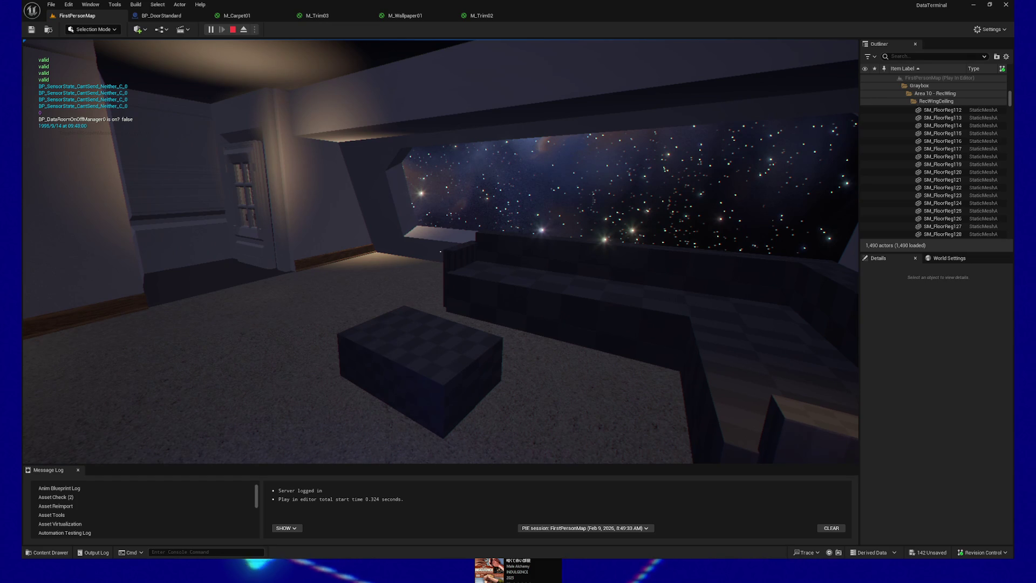
key(p)
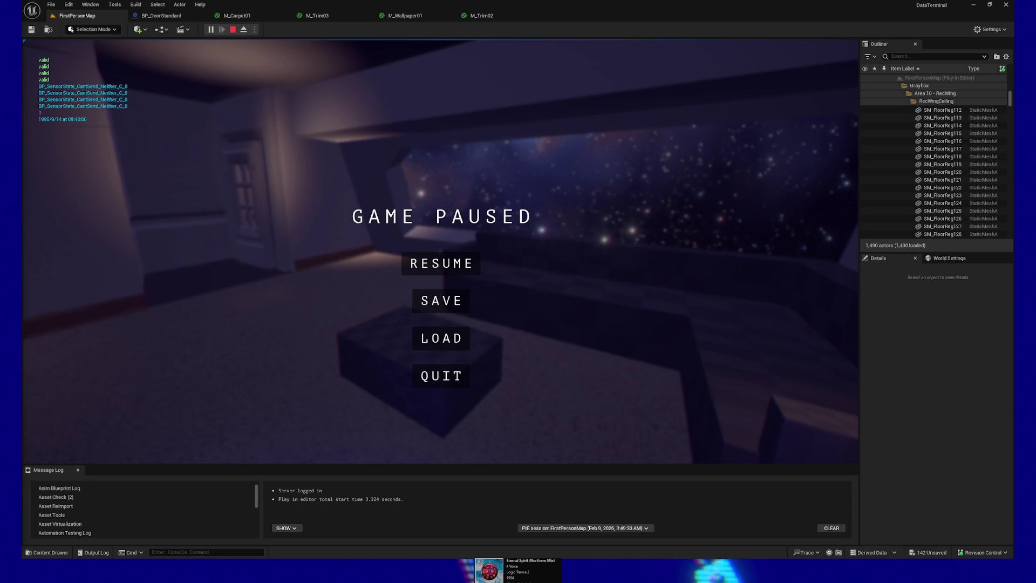
Step: Resume play and walk past the open door up to its window panel
click(457, 265)
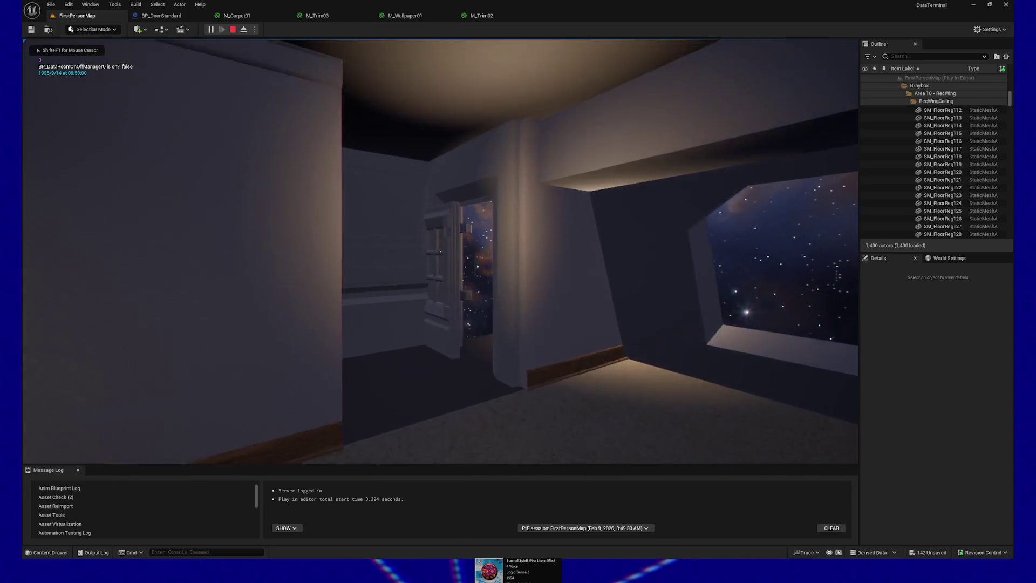
key(w)
key(w)
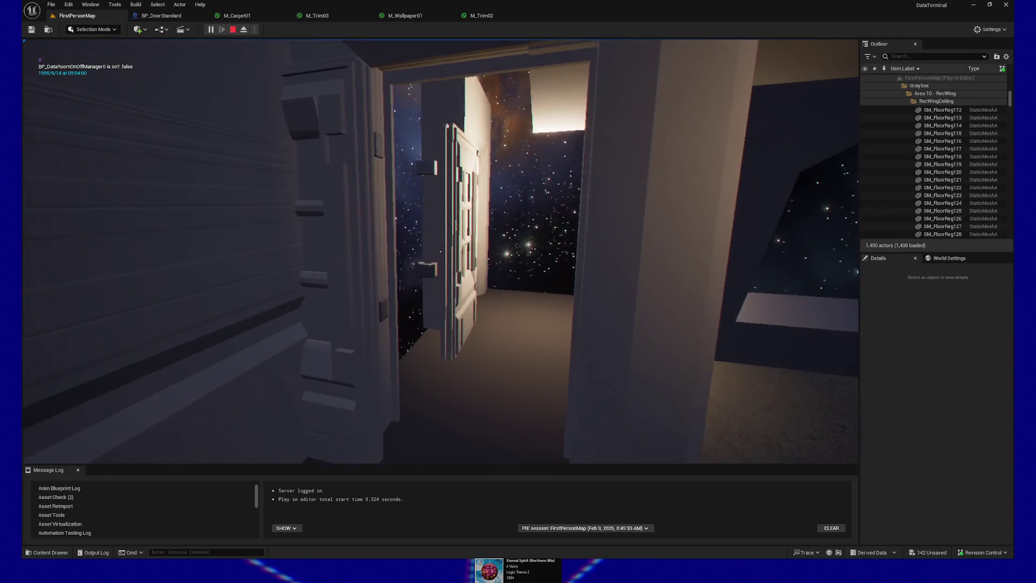
key(w)
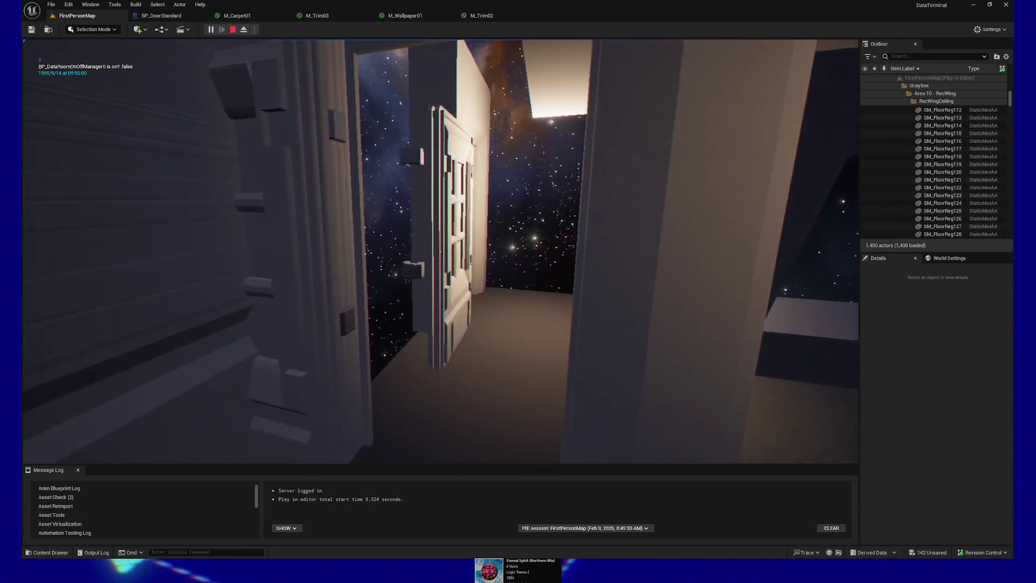
key(w)
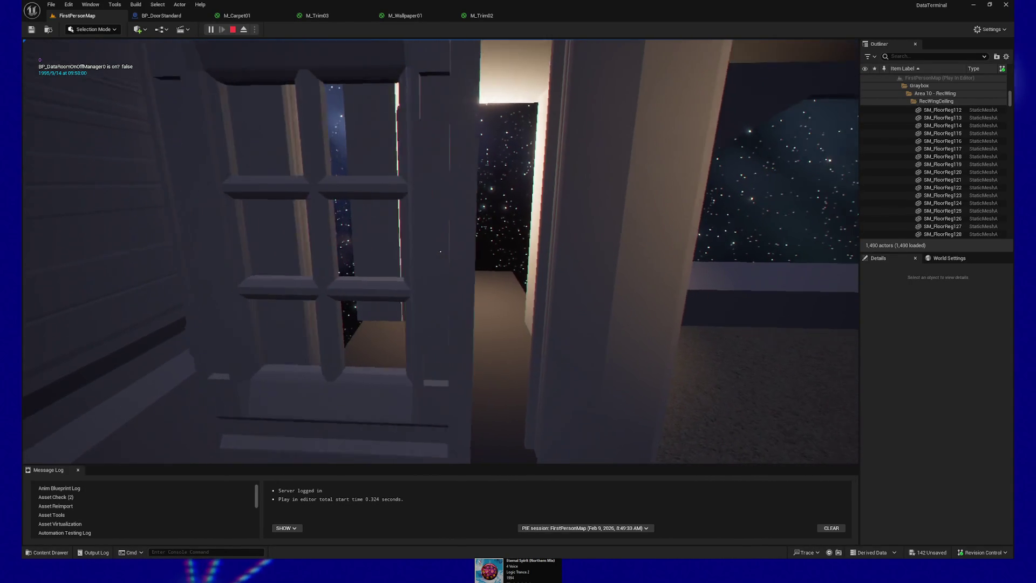
key(w)
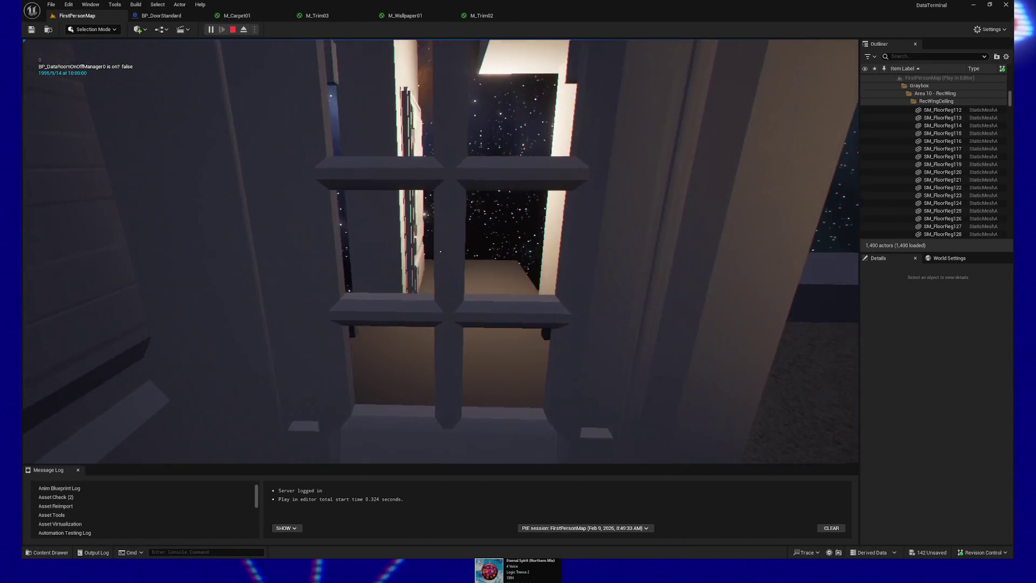
key(w)
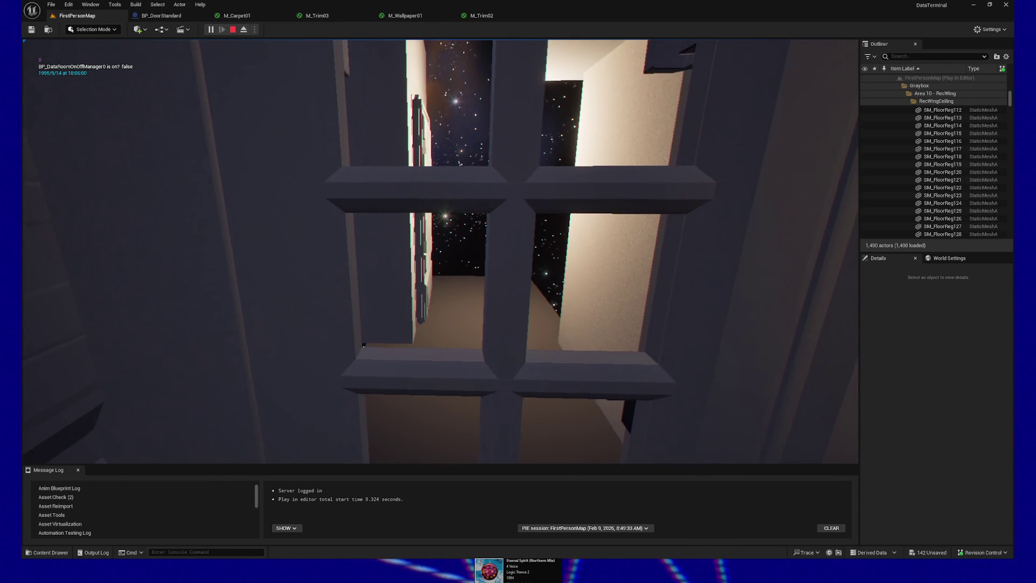
Step: Walk through the doorway, look back at the panelled door, and quit the play session
key(w)
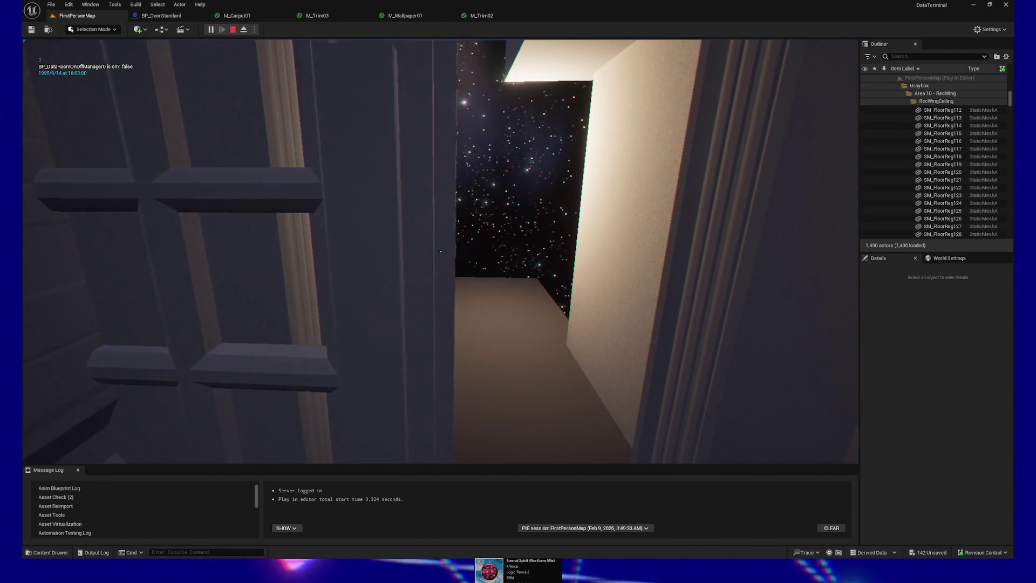
key(w)
key(w)
key(w)
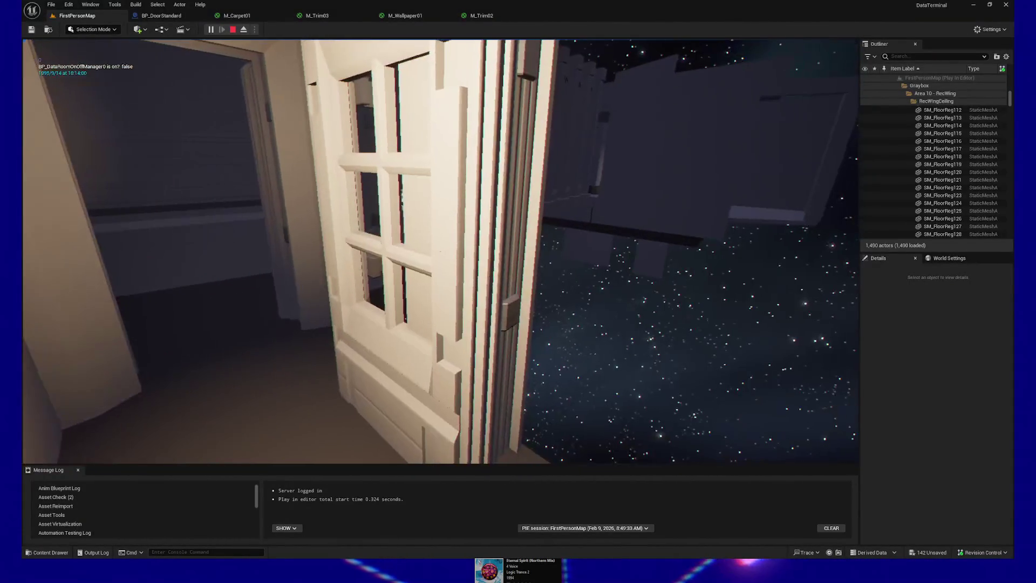
key(w)
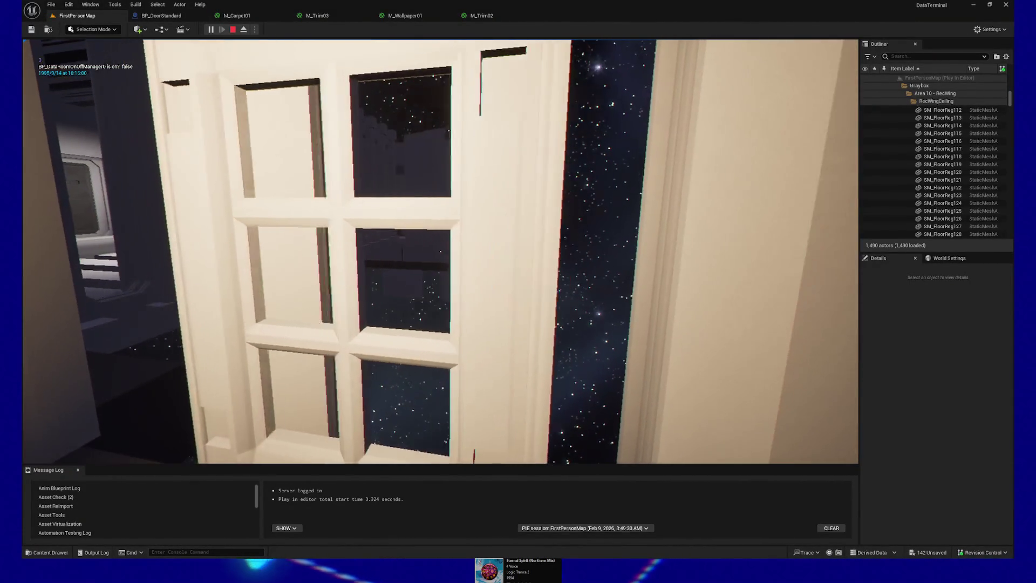
key(Escape)
click(440, 377)
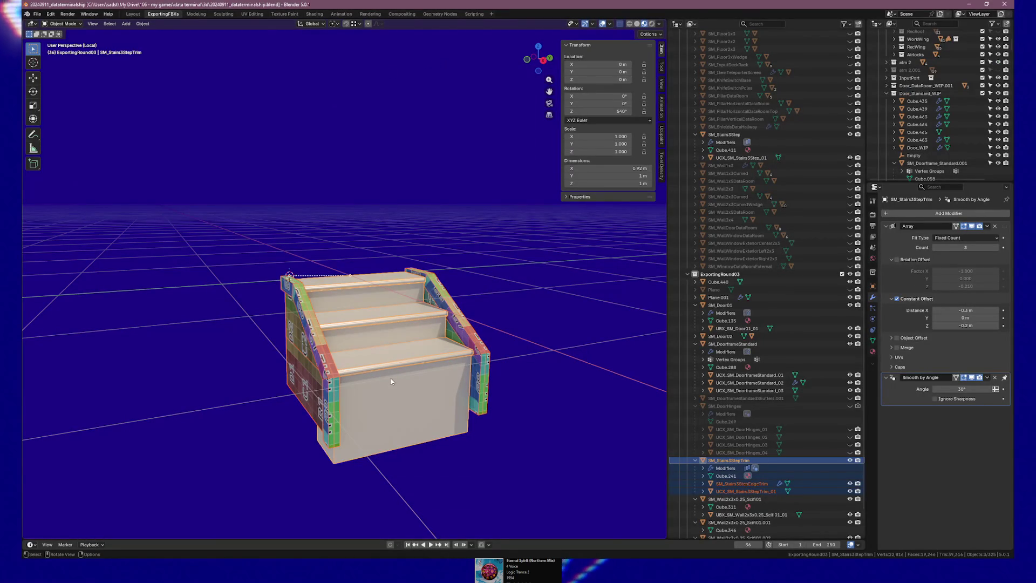
Step: In Blender's side view beside the stairs, select the window door SM_Door02
key(KP_3)
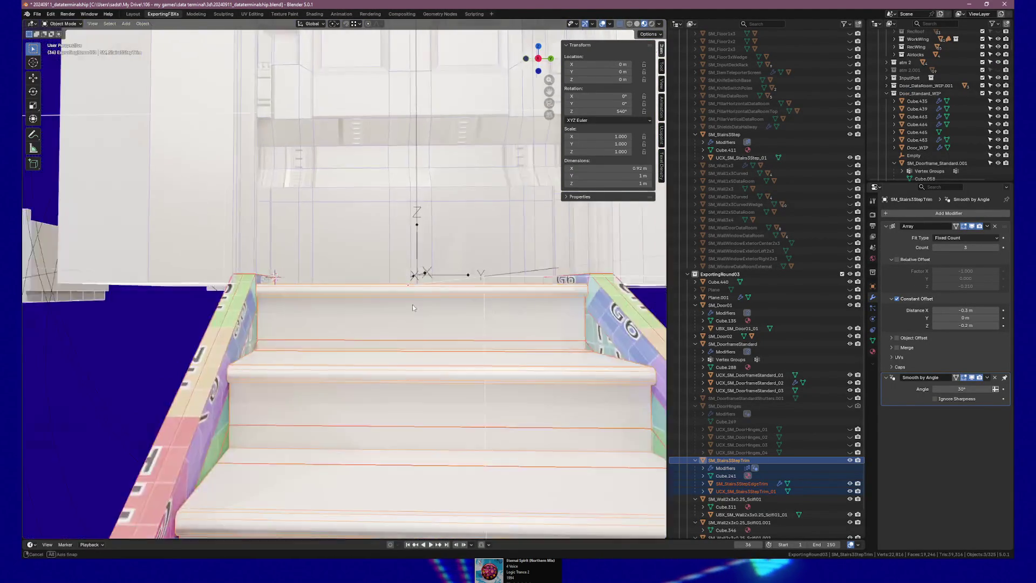
right_click(431, 317)
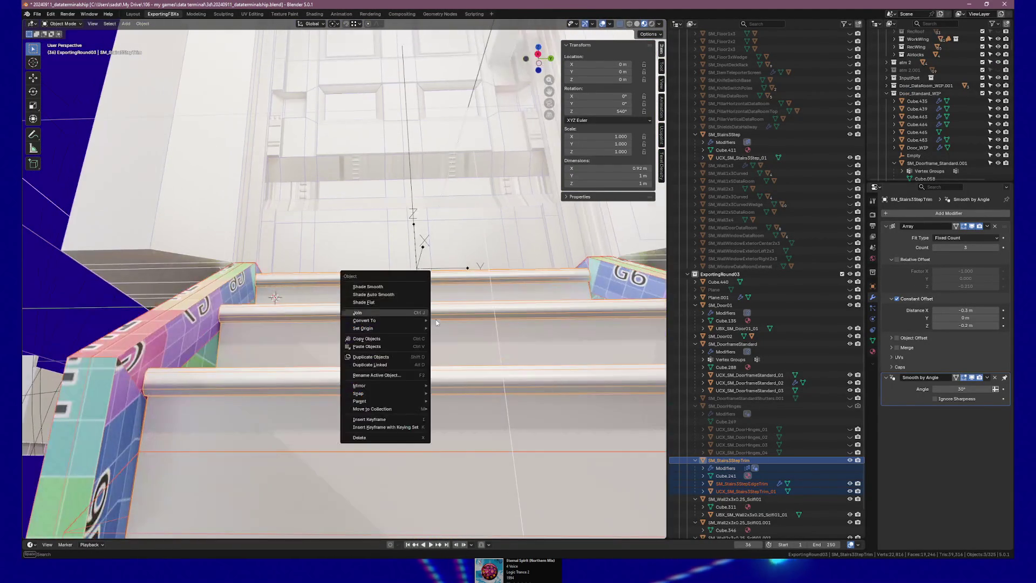
mouse_move(491, 300)
mouse_down()
mouse_move(385, 377)
mouse_move(390, 358)
mouse_move(264, 366)
mouse_move(403, 360)
mouse_up()
scroll(390, 358, down, 6)
click(496, 338)
scroll(495, 338, up, 6)
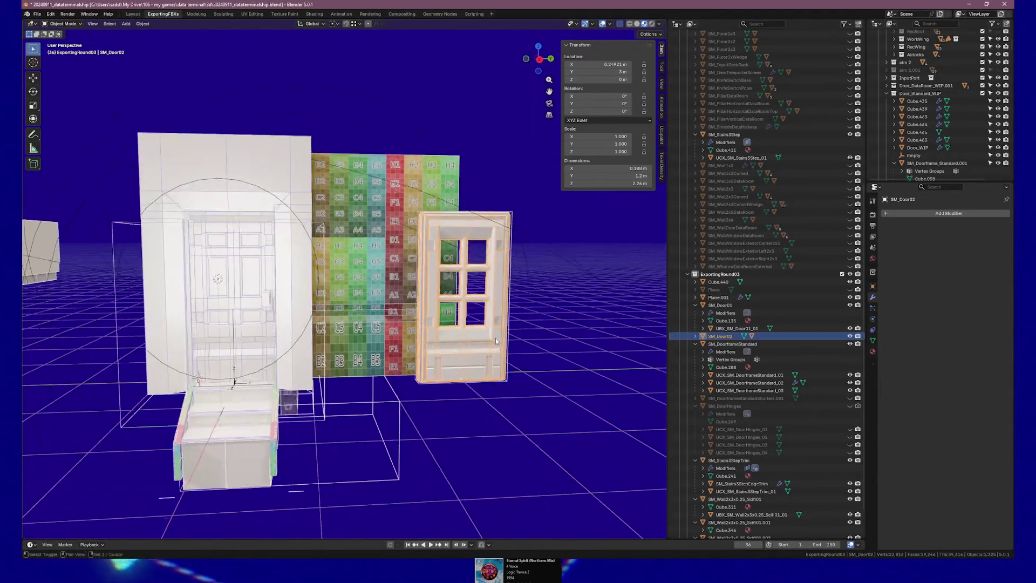
Step: Frame SM_Door02, orbit around it, and select the panelled door SM_Door01 next to it
key(KP_Decimal)
mouse_move(248, 338)
mouse_down()
mouse_move(380, 324)
mouse_move(403, 302)
mouse_move(290, 305)
mouse_move(378, 316)
mouse_up()
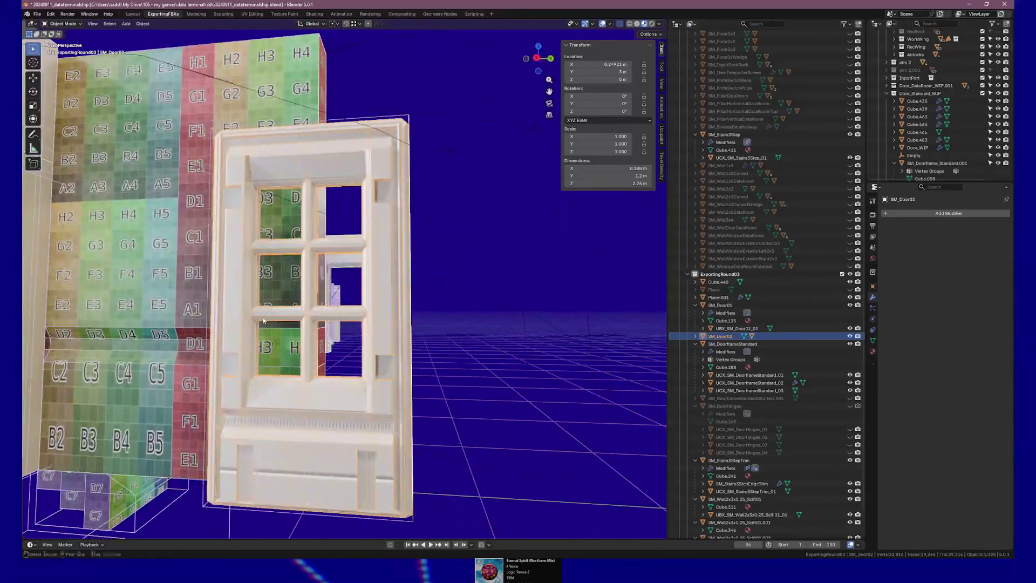
scroll(404, 317, up, 3)
scroll(404, 319, down, 3)
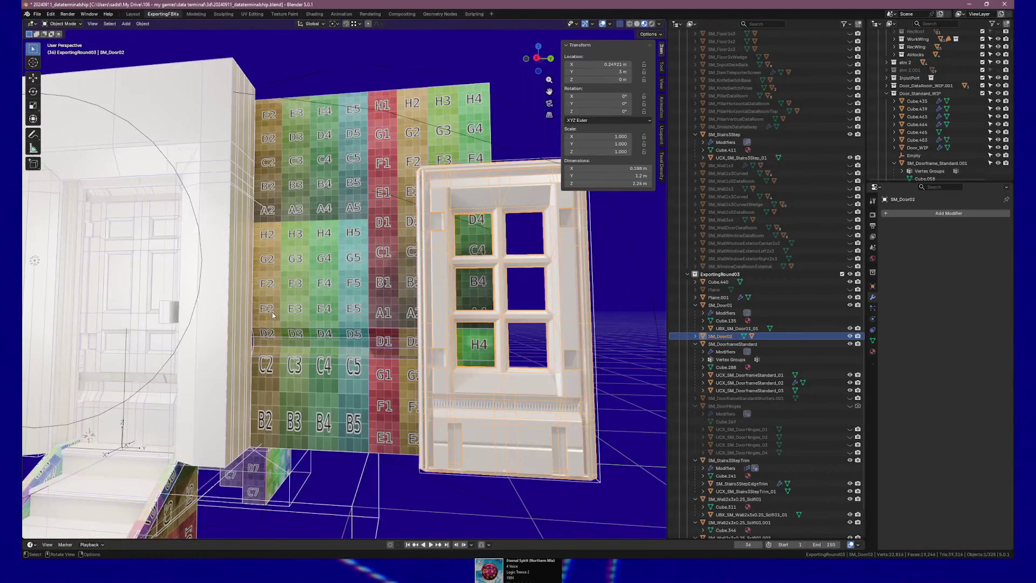
click(139, 284)
drag(150, 287, 174, 291)
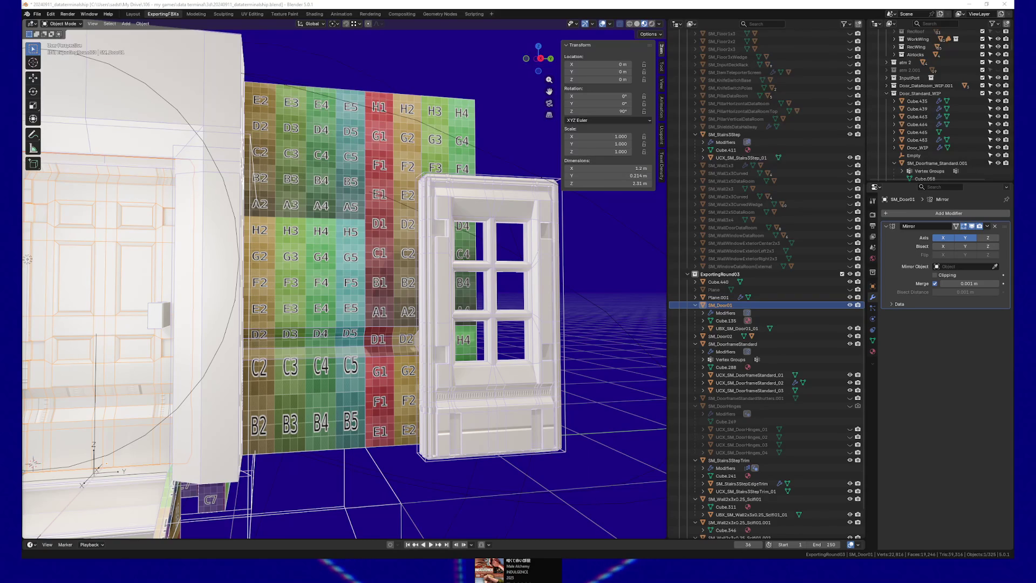
Step: Duplicate SM_Door01 and slide the copy along Y beside the window door
drag(344, 265, 351, 279)
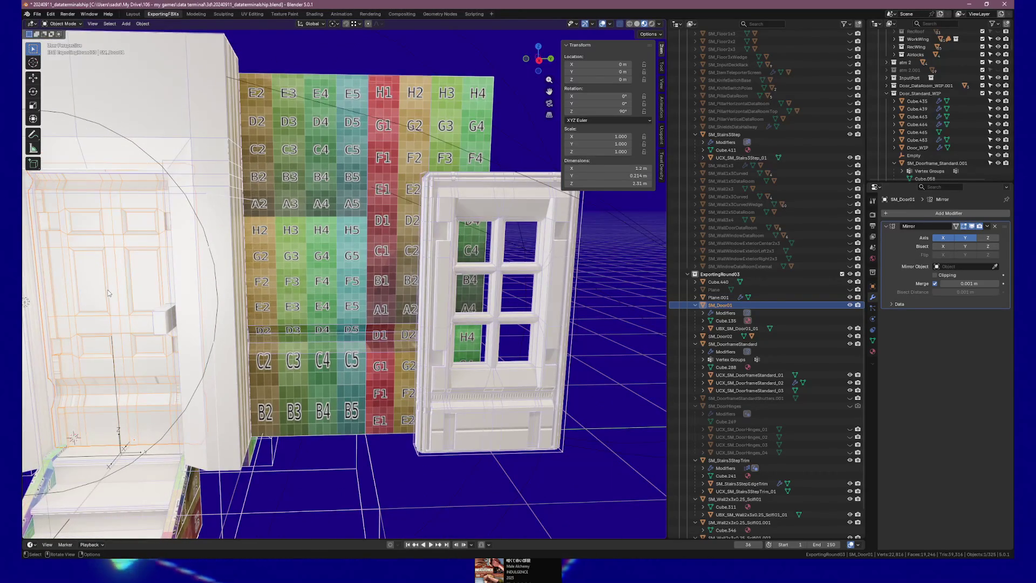
key(shift+d)
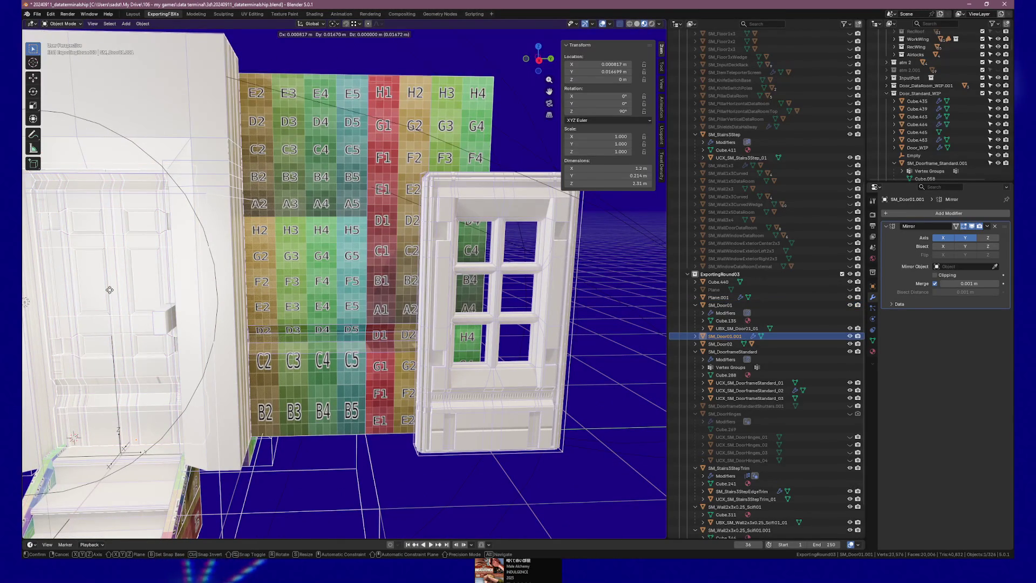
key(y)
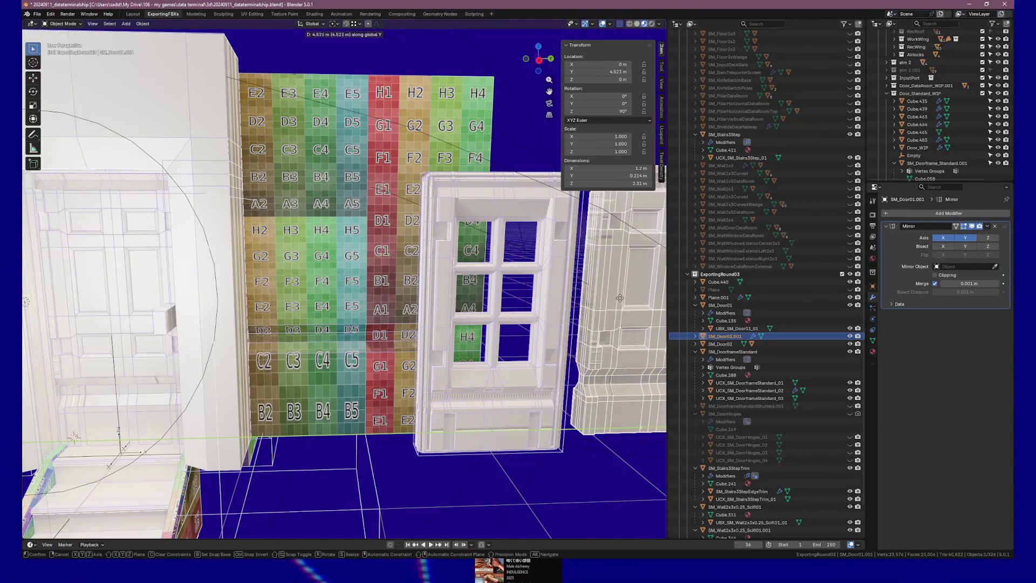
click(599, 302)
mouse_move(598, 301)
mouse_down()
mouse_move(360, 300)
mouse_move(325, 279)
mouse_move(357, 282)
mouse_move(193, 244)
mouse_up()
scroll(411, 293, up, 3)
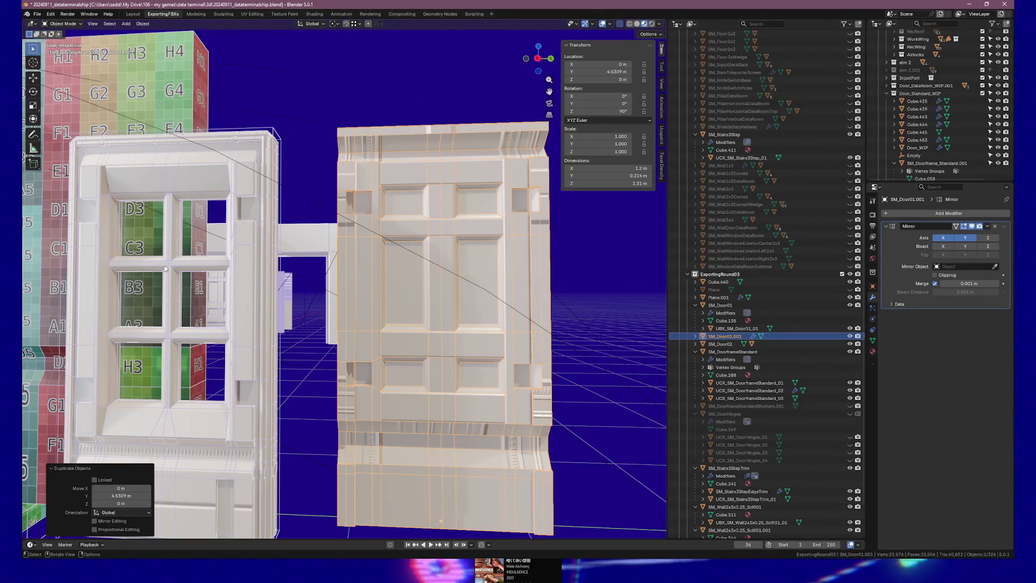
Step: Isolate both doors in Right Ortho view and enter Edit Mode on SM_Door01.001
key(KP_3)
shift+click(251, 268)
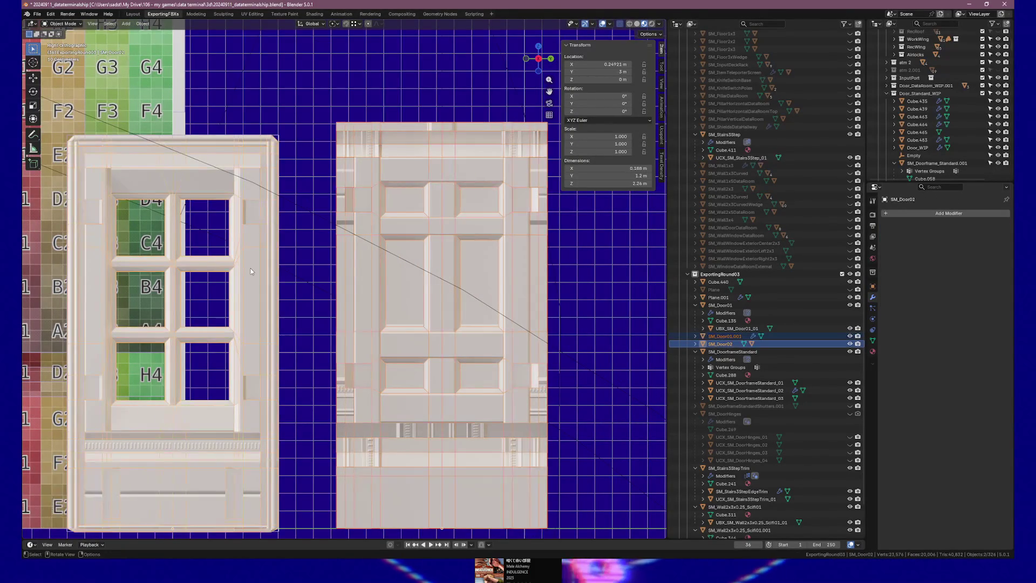
key(KP_Divide)
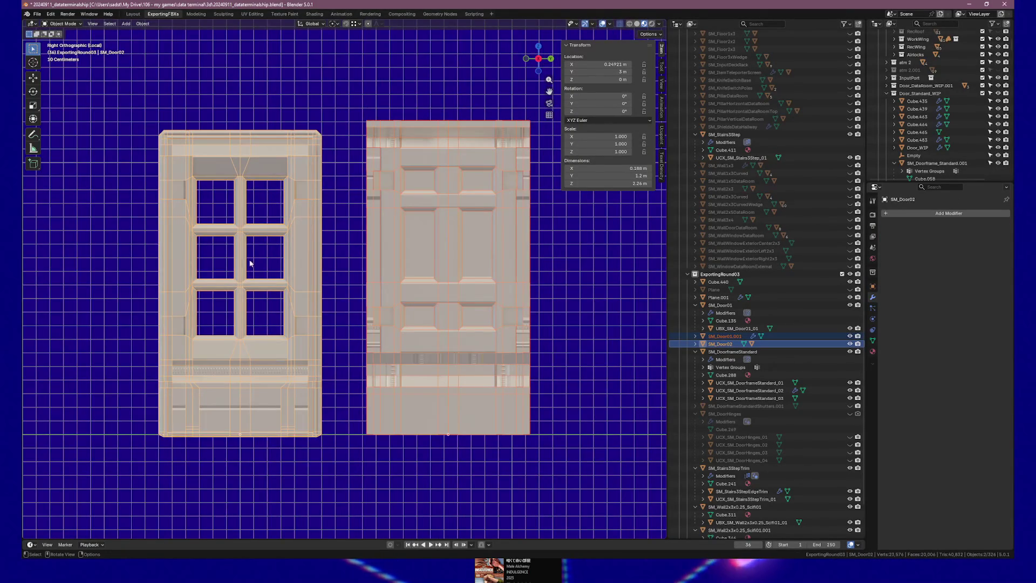
mouse_move(327, 225)
mouse_down()
mouse_move(320, 242)
mouse_move(418, 254)
mouse_up()
scroll(419, 259, up, 3)
click(418, 254)
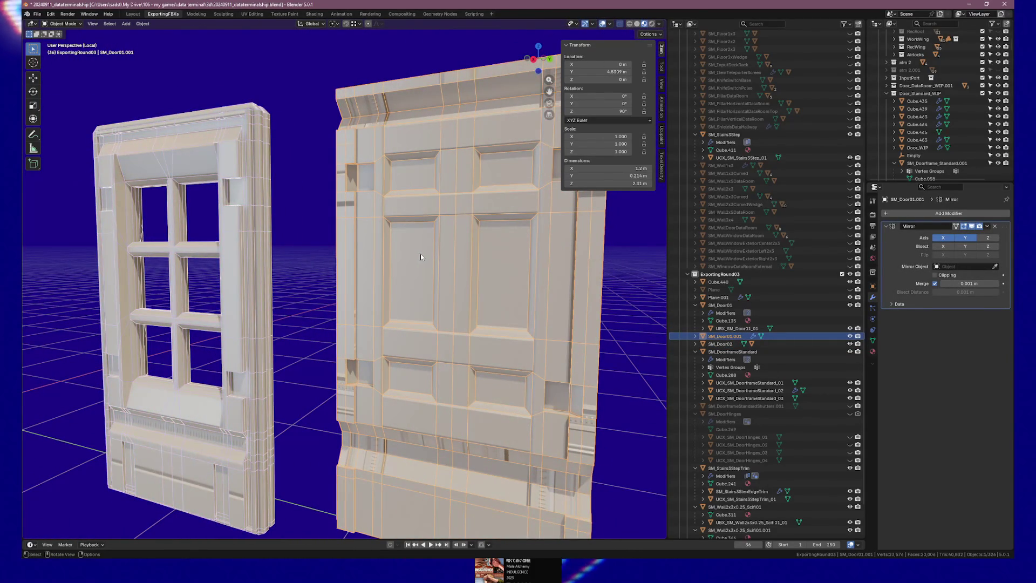
key(Tab)
drag(419, 253, 486, 249)
Step: Delete the upper panel faces and adjacent strips of the copy to cut a window opening
click(479, 248)
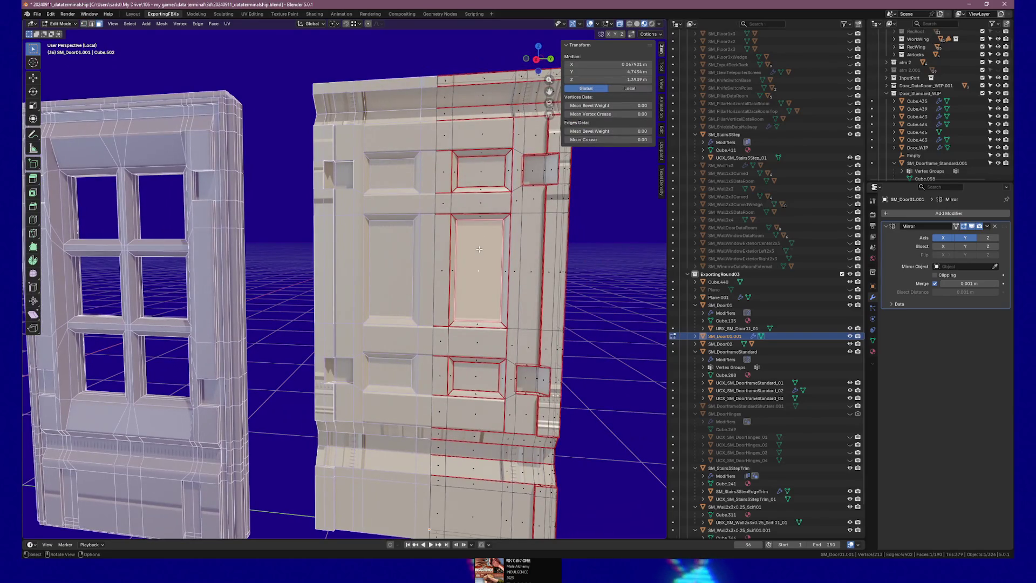
shift+click(480, 217)
shift+click(481, 189)
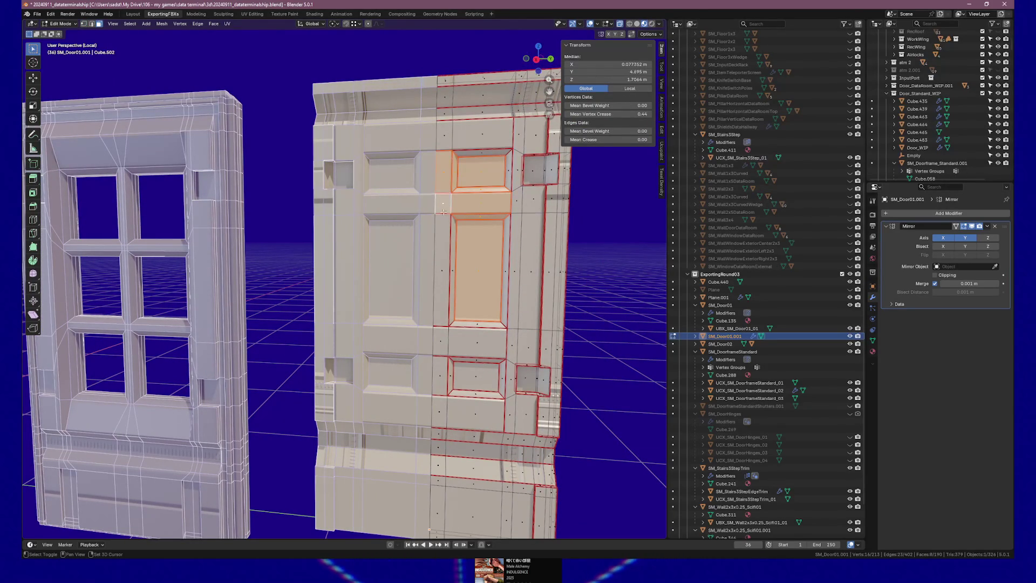
shift+click(449, 275)
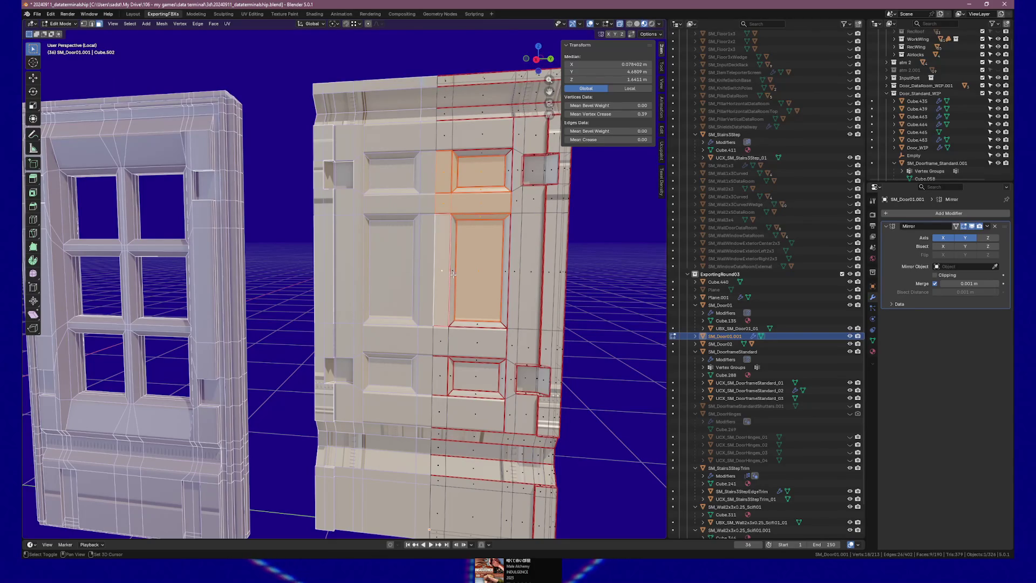
key(x)
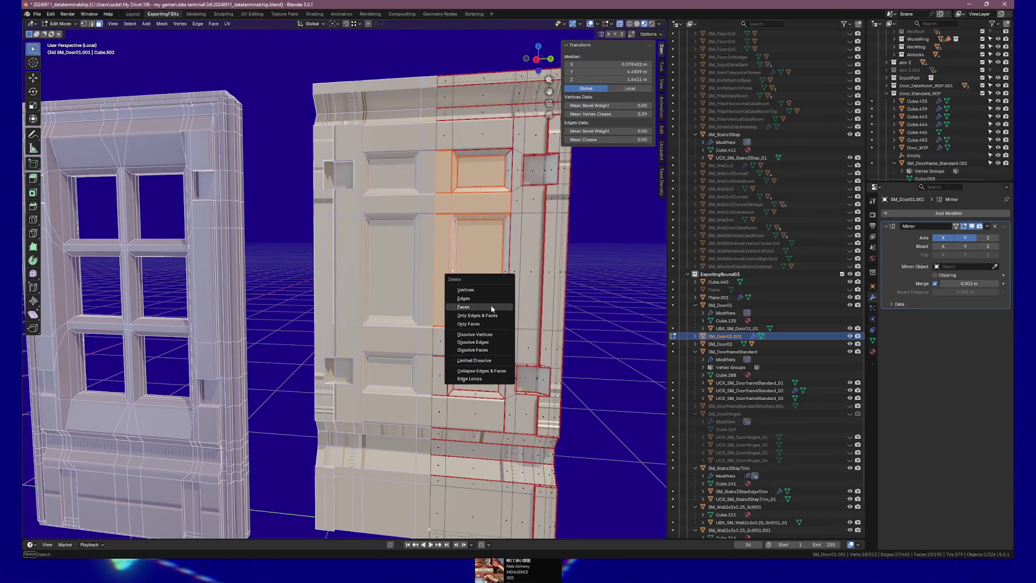
click(492, 309)
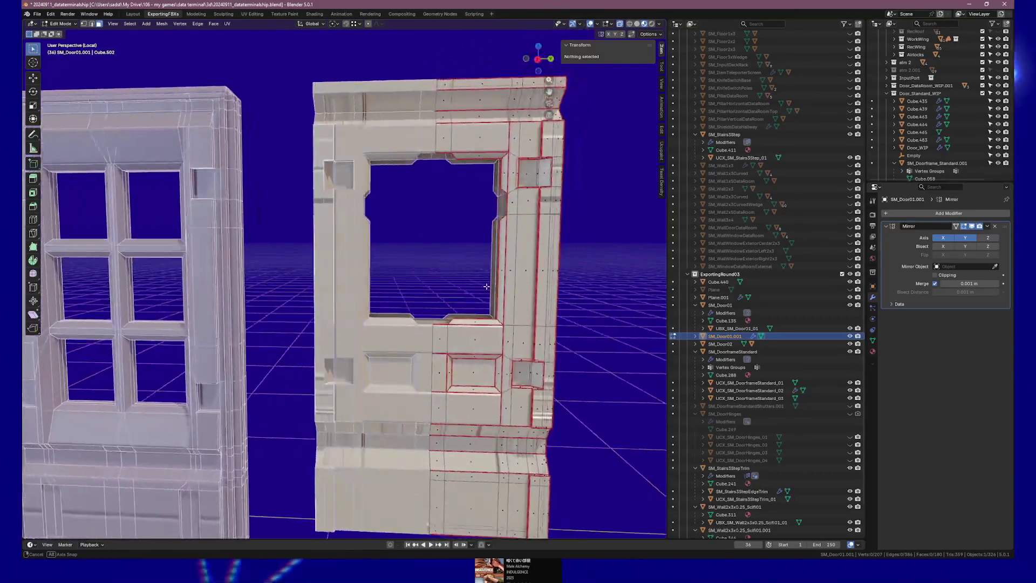
drag(486, 287, 432, 329)
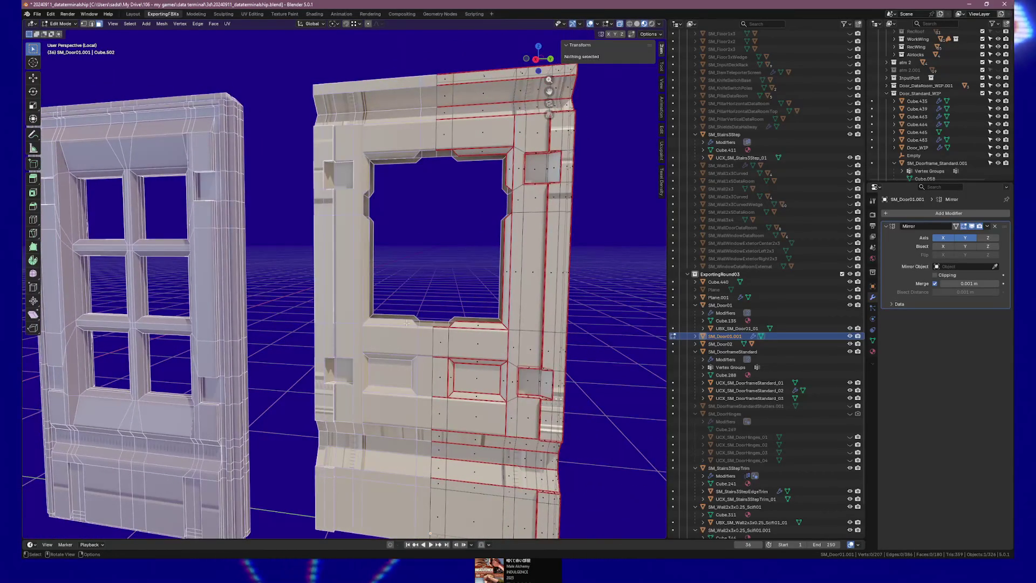
Step: Leave Edit Mode and inspect the new window opening from side and angled views
key(Tab)
mouse_move(456, 296)
mouse_down()
mouse_move(474, 300)
mouse_move(476, 289)
mouse_move(456, 290)
mouse_move(420, 337)
mouse_move(458, 307)
mouse_up()
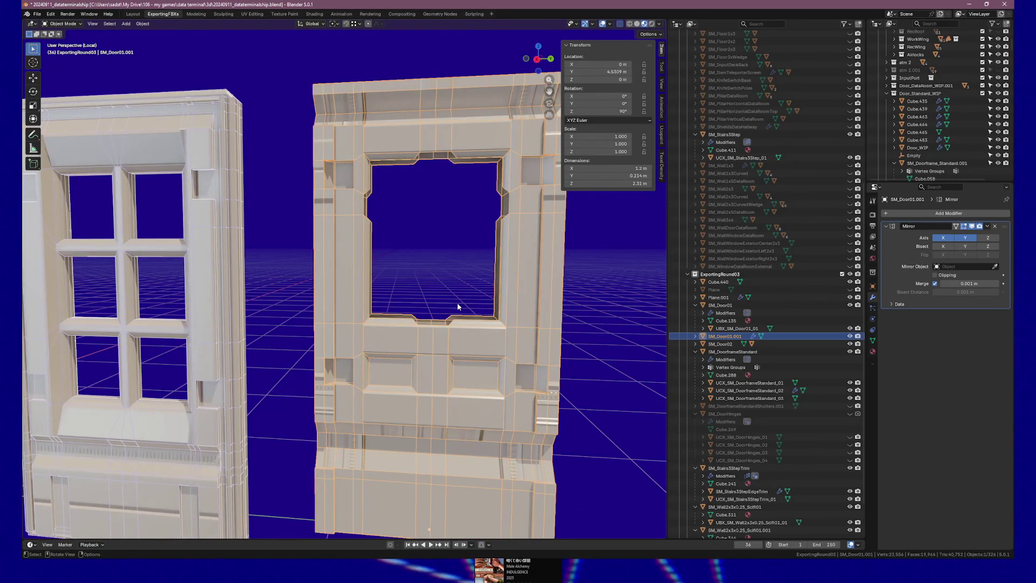
key(KP_3)
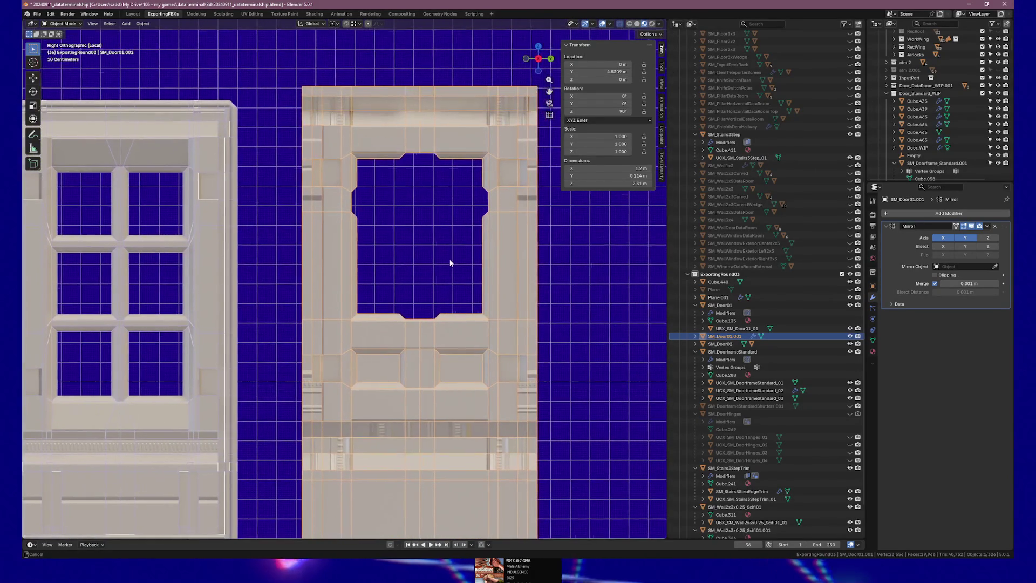
mouse_move(465, 259)
mouse_down()
mouse_move(413, 263)
mouse_move(465, 269)
mouse_up()
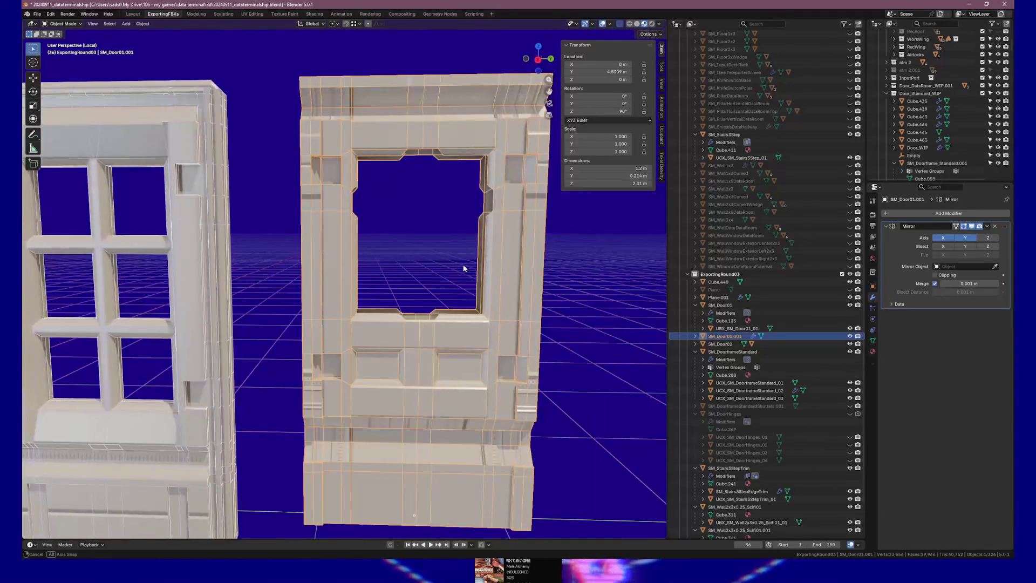
mouse_move(488, 230)
mouse_down()
mouse_move(394, 255)
mouse_move(206, 278)
mouse_up()
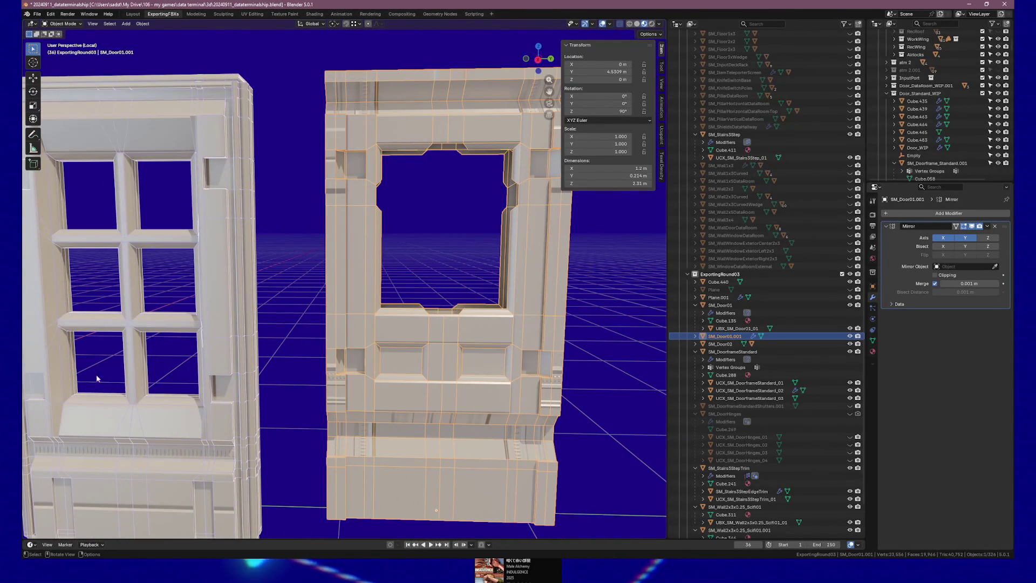
mouse_move(475, 252)
mouse_down()
mouse_move(503, 250)
mouse_move(474, 251)
mouse_move(458, 277)
mouse_move(432, 273)
mouse_move(538, 268)
mouse_move(444, 209)
mouse_move(342, 212)
mouse_move(410, 197)
mouse_up()
scroll(474, 250, up, 4)
key(Tab)
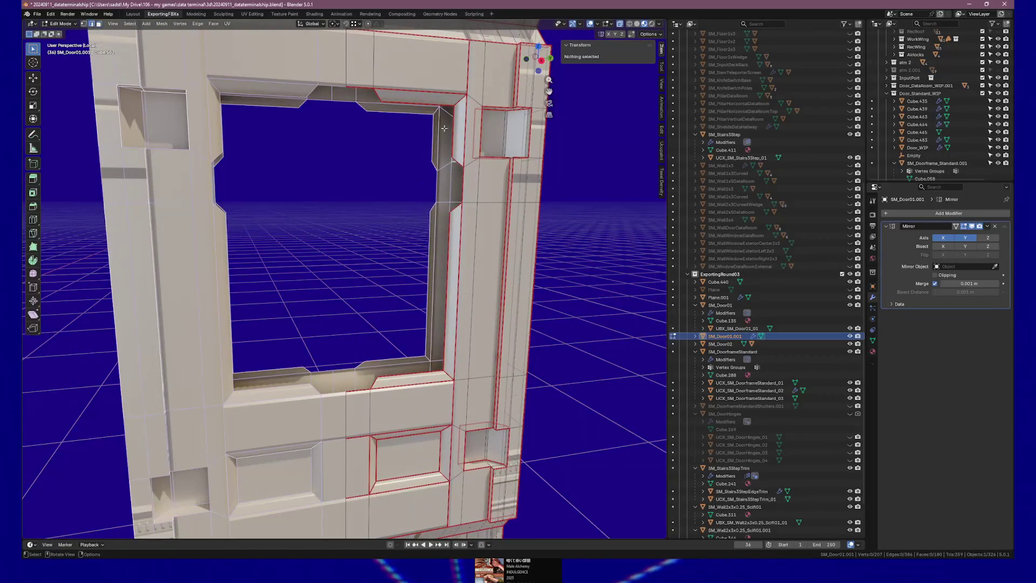
Step: Select two window-opening edges and extrude them in Top view
shift+click(447, 114)
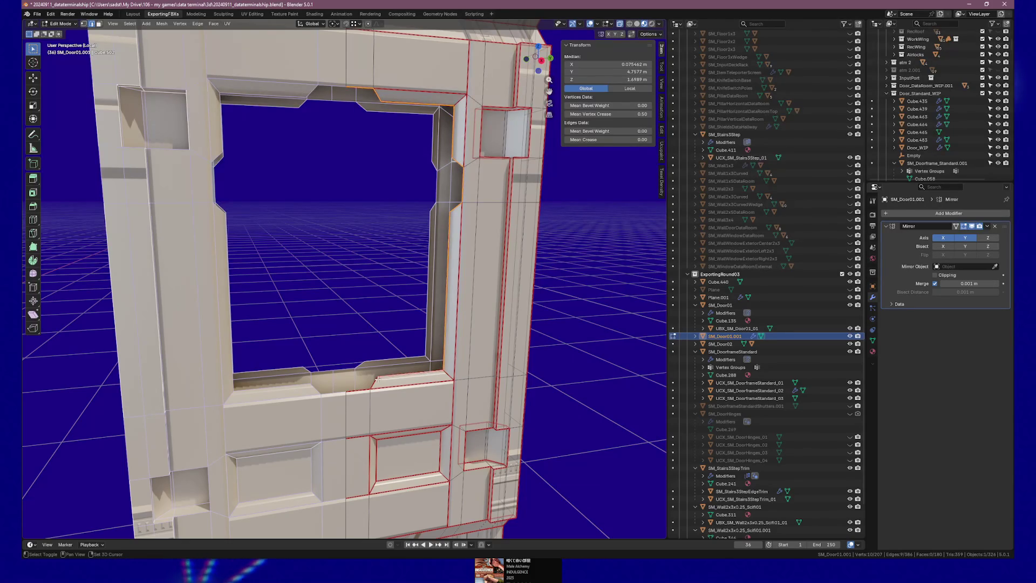
shift+click(361, 387)
key(KP_7)
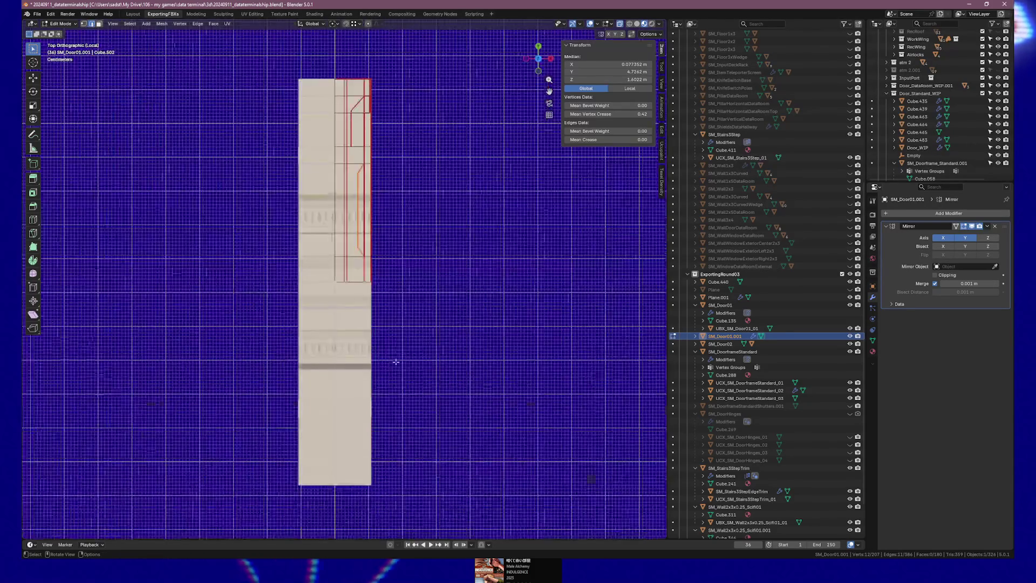
key(e)
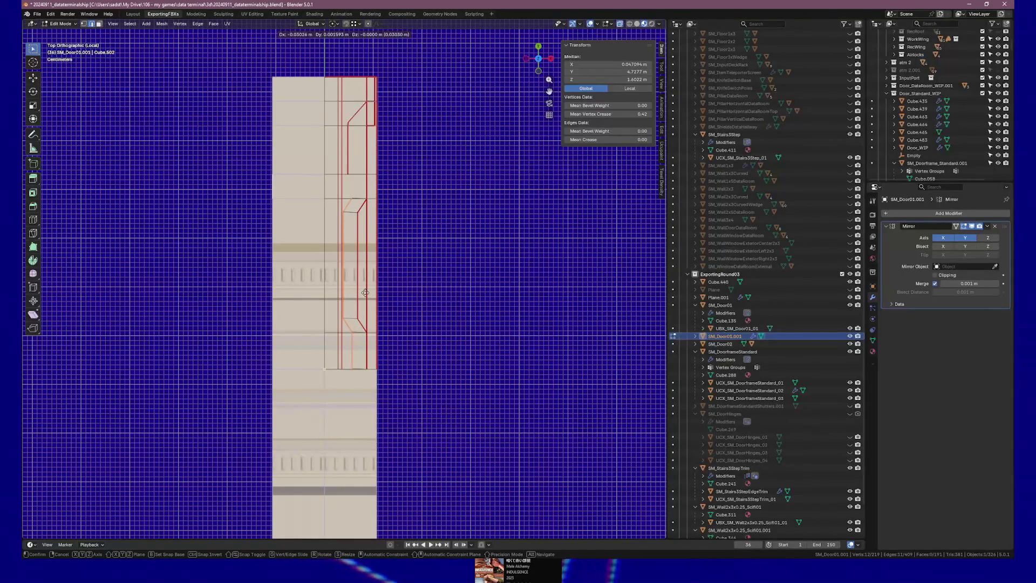
click(366, 292)
Step: Shift the extruded edges along X to form inner faces, then exit Edit Mode and inspect
mouse_move(366, 292)
mouse_down()
mouse_move(333, 228)
mouse_move(360, 254)
mouse_up()
key(g)
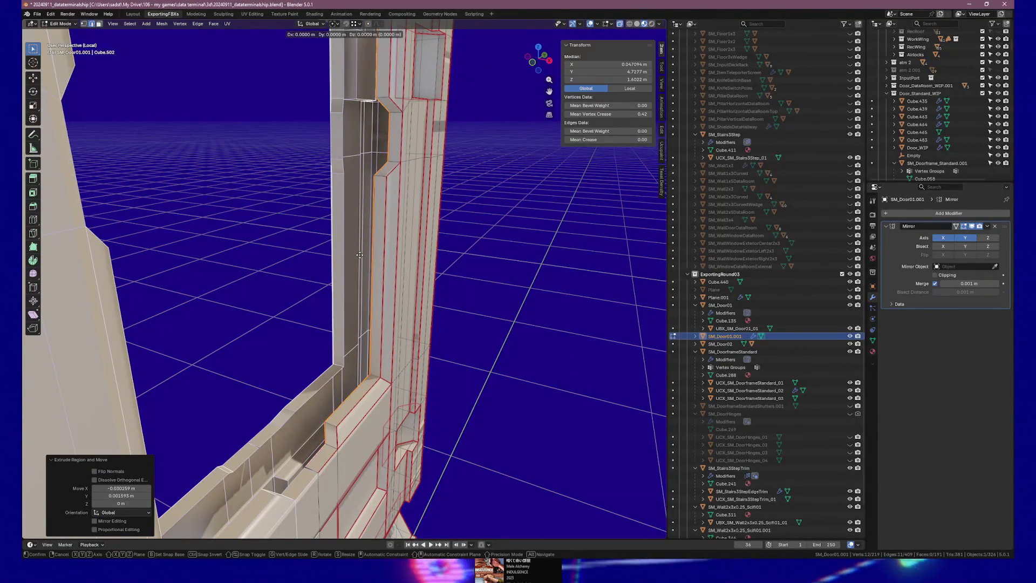
key(x)
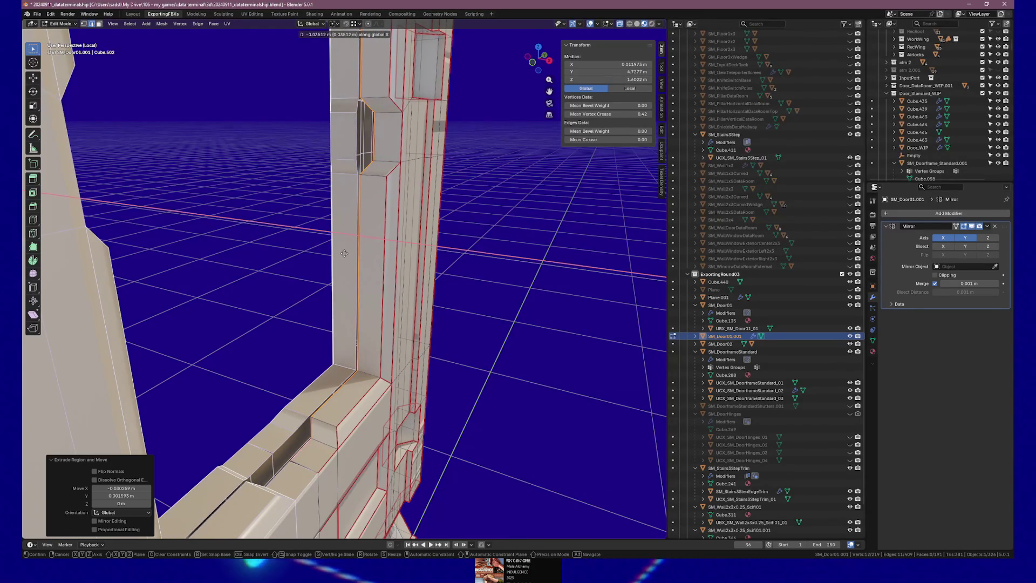
click(343, 254)
key(Tab)
mouse_move(424, 294)
mouse_down()
mouse_move(317, 286)
mouse_move(433, 287)
mouse_move(365, 286)
mouse_move(388, 303)
mouse_up()
mouse_move(538, 417)
mouse_down()
mouse_move(536, 439)
mouse_move(320, 364)
mouse_move(377, 324)
mouse_move(345, 329)
mouse_move(460, 329)
mouse_move(446, 328)
mouse_up()
scroll(378, 324, down, 3)
scroll(446, 328, up, 2)
scroll(446, 327, up, 1)
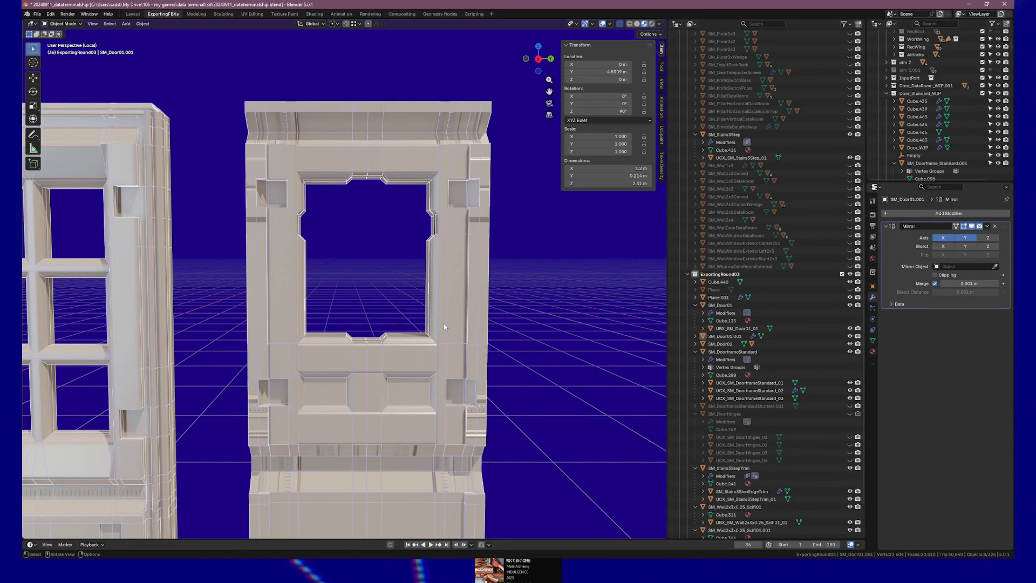
scroll(387, 303, up, 2)
mouse_move(387, 303)
mouse_down()
mouse_move(400, 313)
mouse_move(81, 301)
mouse_up()
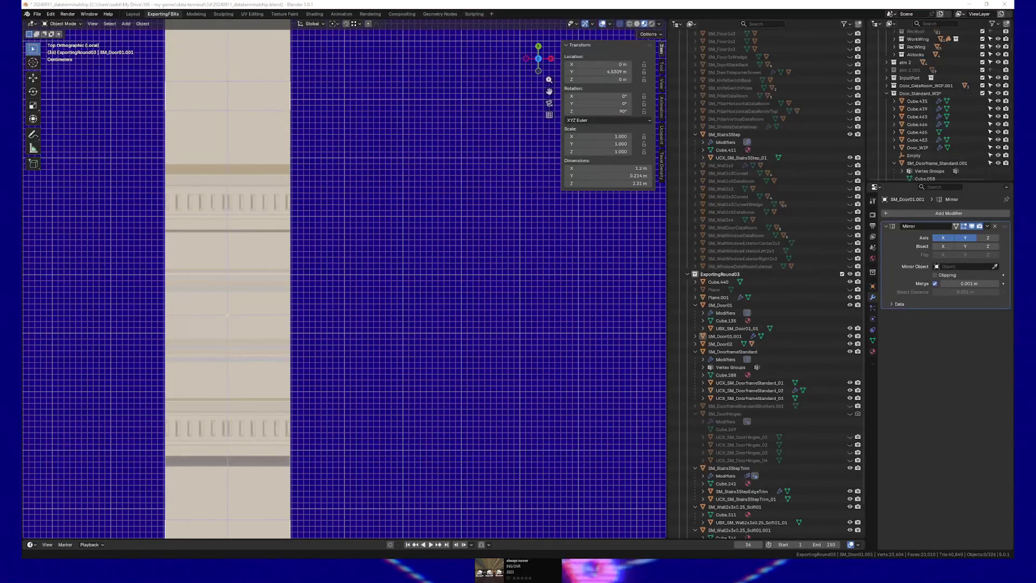
scroll(209, 315, up, 1)
mouse_move(257, 295)
mouse_down()
mouse_move(340, 324)
mouse_move(319, 289)
mouse_move(346, 317)
mouse_move(365, 313)
mouse_up()
key(Tab)
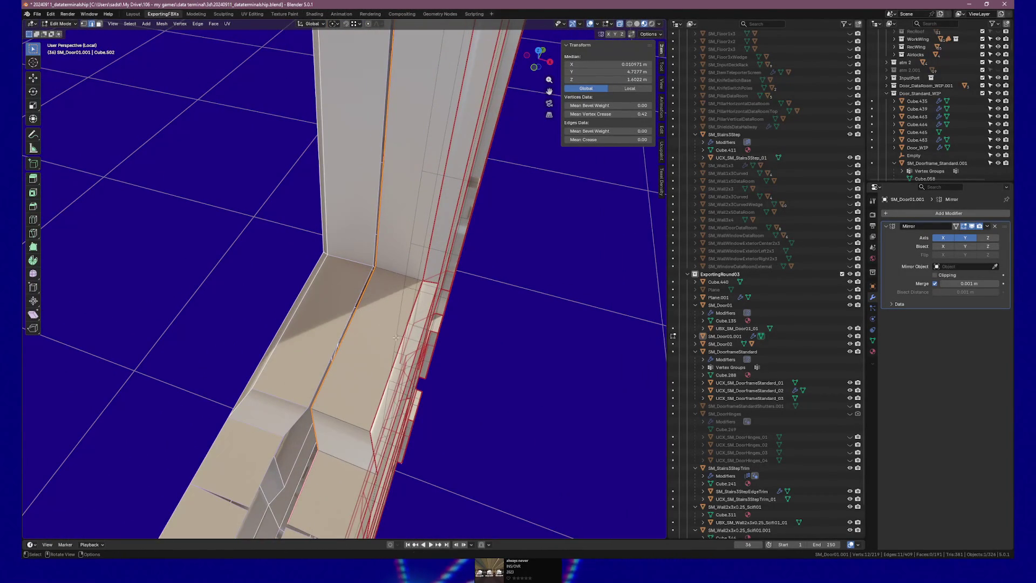
Step: Nudge the selected window-frame vertices along X in two constrained moves
key(g)
key(x)
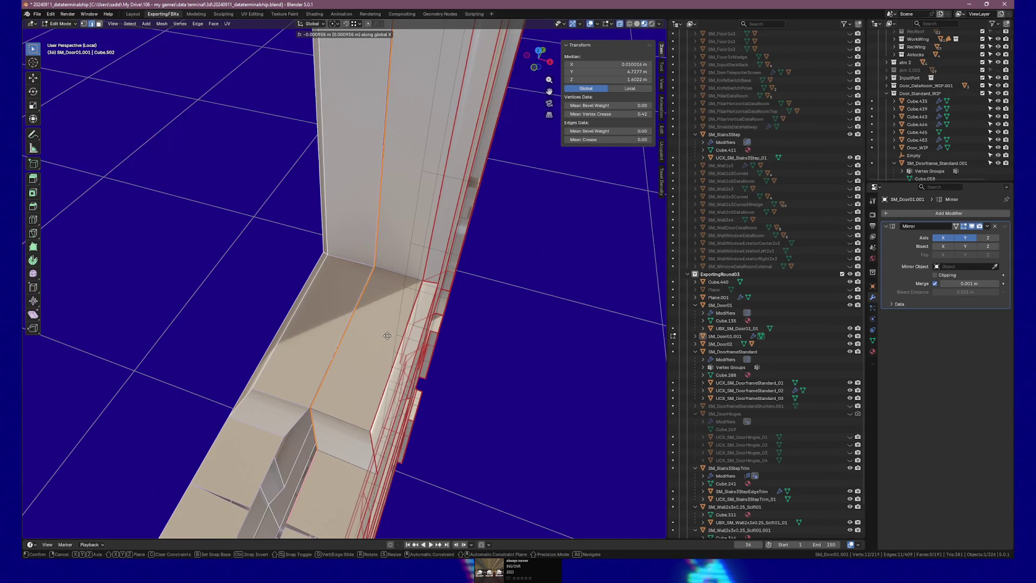
click(386, 335)
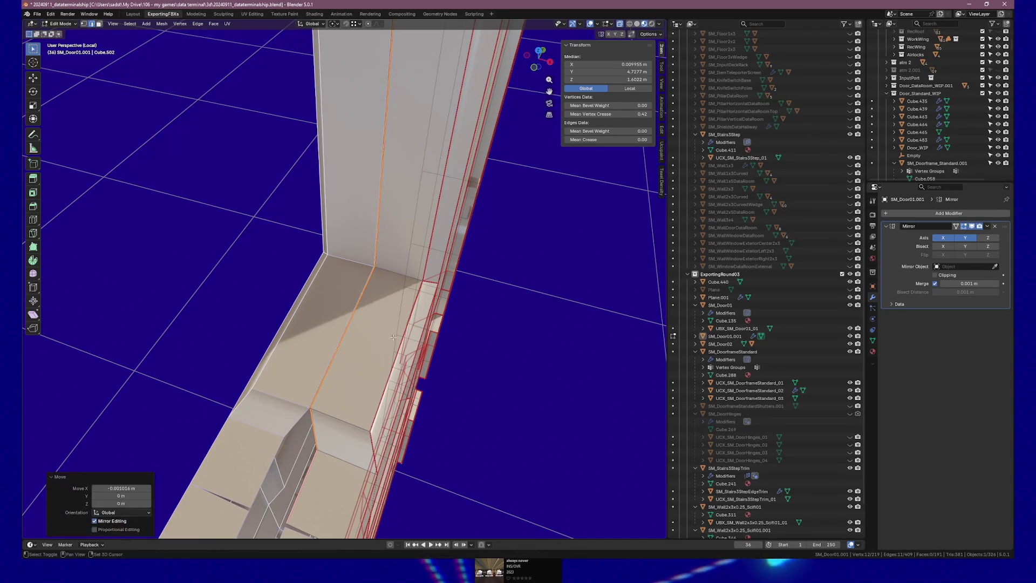
mouse_move(349, 355)
mouse_down()
mouse_move(437, 338)
mouse_move(378, 351)
mouse_up()
key(g)
key(x)
click(360, 359)
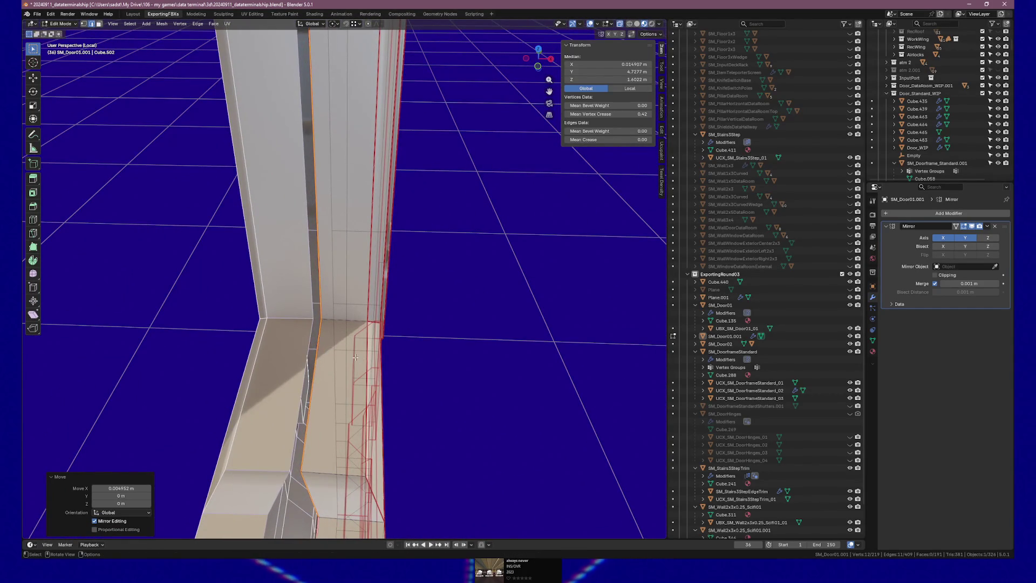
Step: Set one column vertex's X coordinate to 0 in the N-panel
click(323, 320)
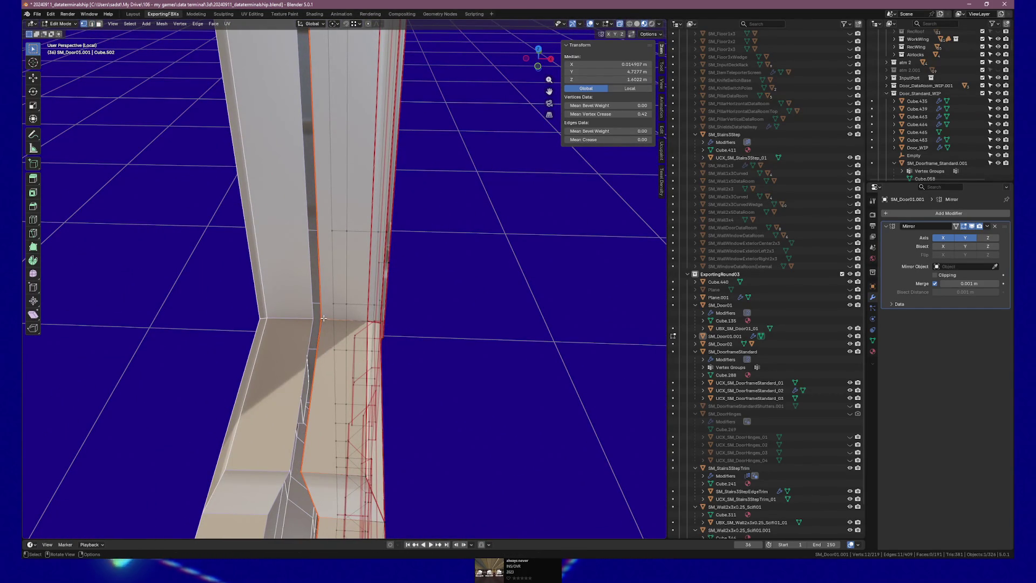
click(615, 65)
text(0)
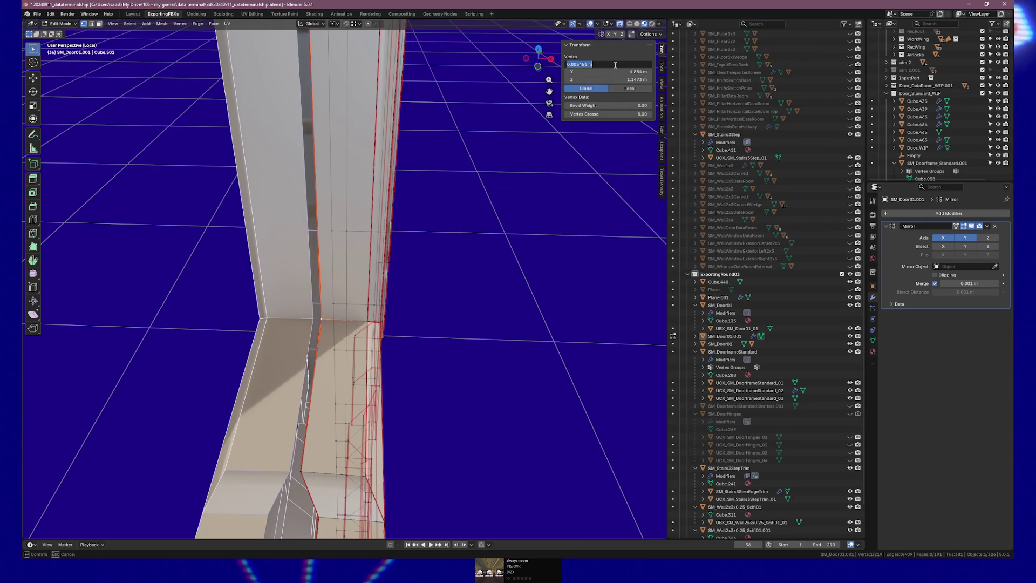
key(Return)
scroll(307, 311, down, 2)
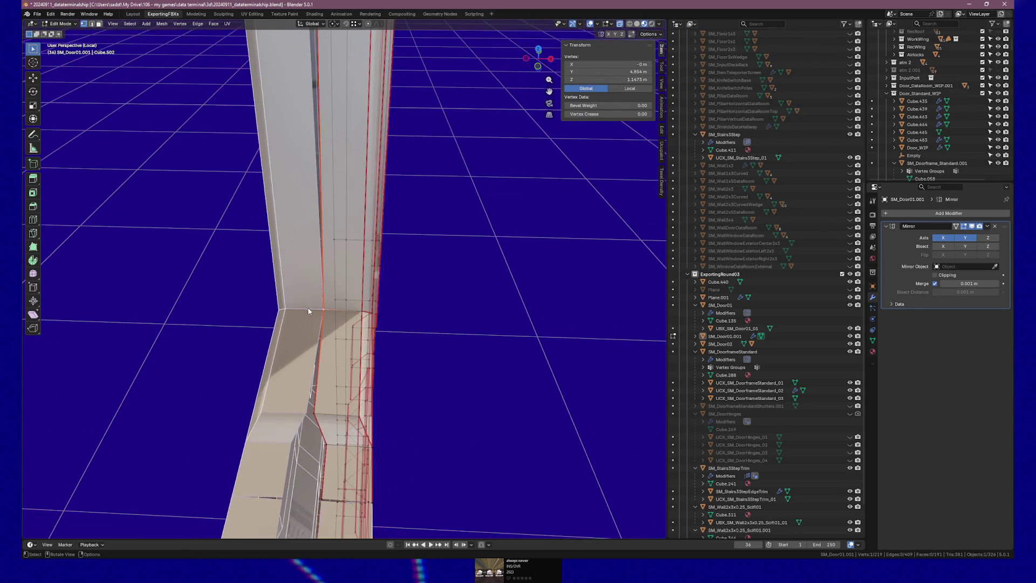
Step: Select the remaining doorframe post and top-beam vertices
shift+click(327, 444)
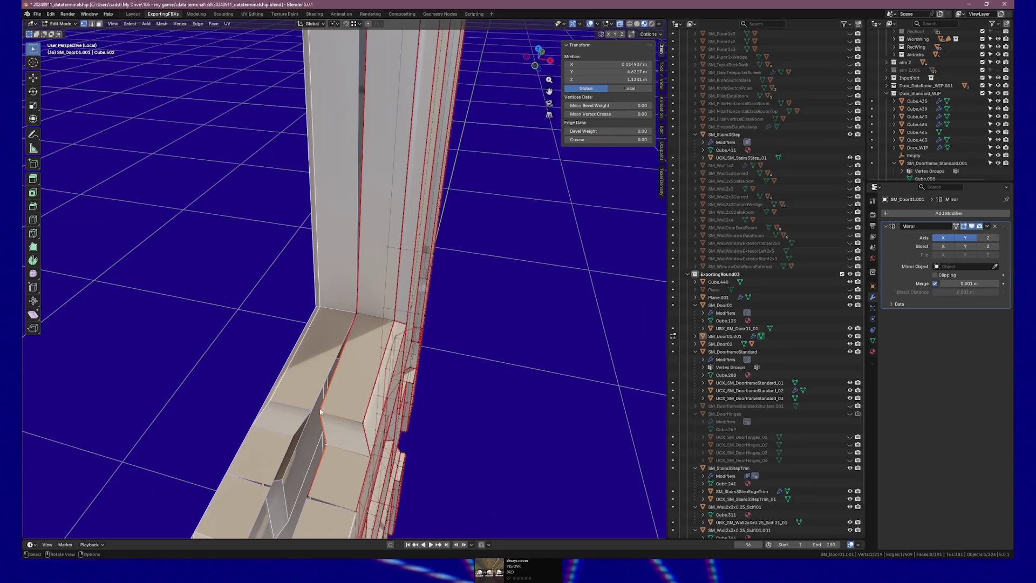
click(320, 412)
mouse_move(341, 421)
mouse_down()
mouse_move(327, 391)
mouse_move(258, 385)
mouse_move(354, 382)
mouse_move(339, 317)
mouse_up()
shift+click(328, 91)
drag(335, 90, 351, 306)
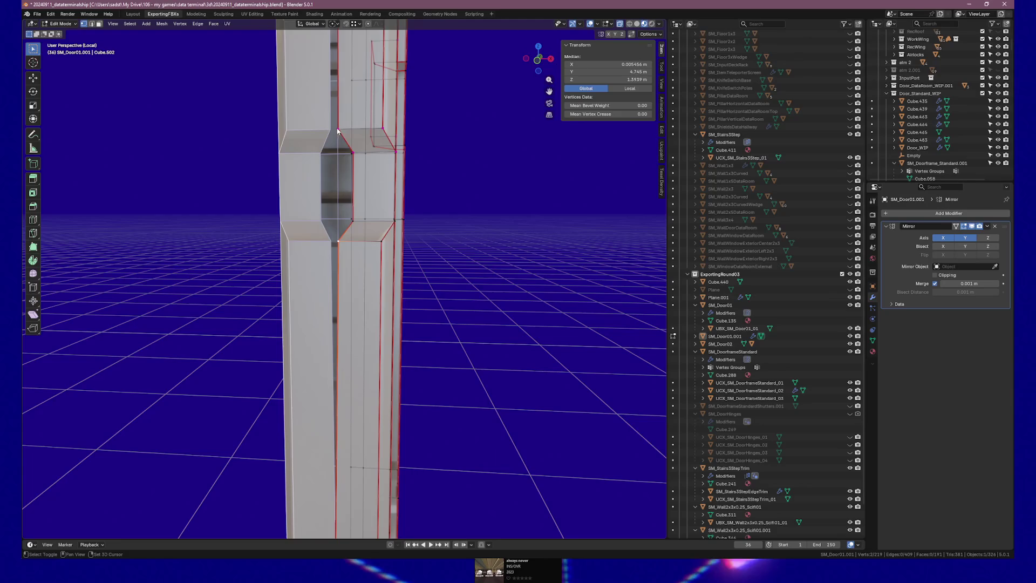
mouse_move(364, 116)
mouse_down()
mouse_move(358, 273)
mouse_move(343, 159)
mouse_move(354, 148)
mouse_move(308, 143)
mouse_move(362, 161)
mouse_move(363, 374)
mouse_move(363, 97)
mouse_move(340, 308)
mouse_move(370, 301)
mouse_up()
shift+click(342, 151)
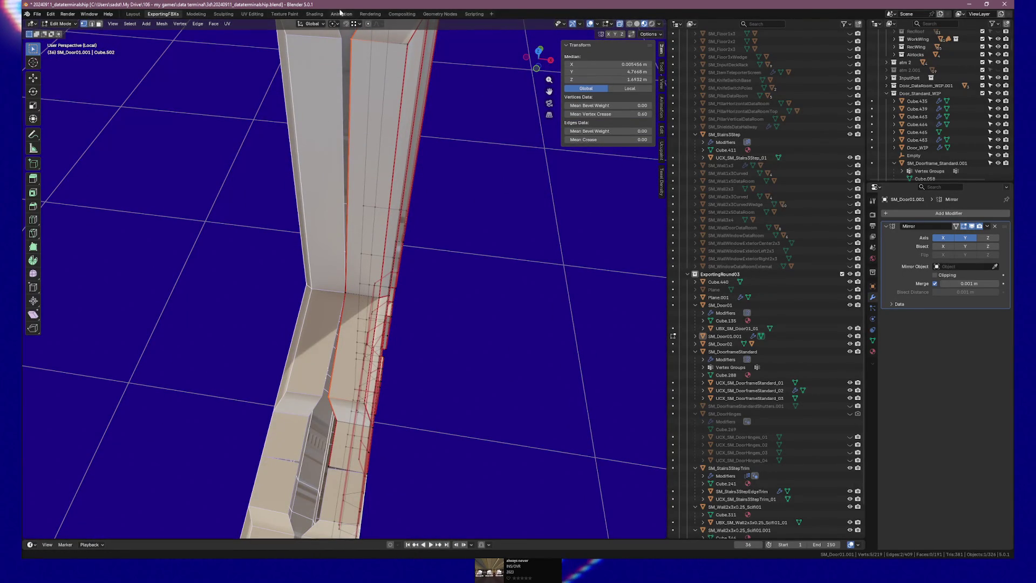
Step: Enable vertex snapping and move the selected vertices along X to sit at X 0
click(357, 24)
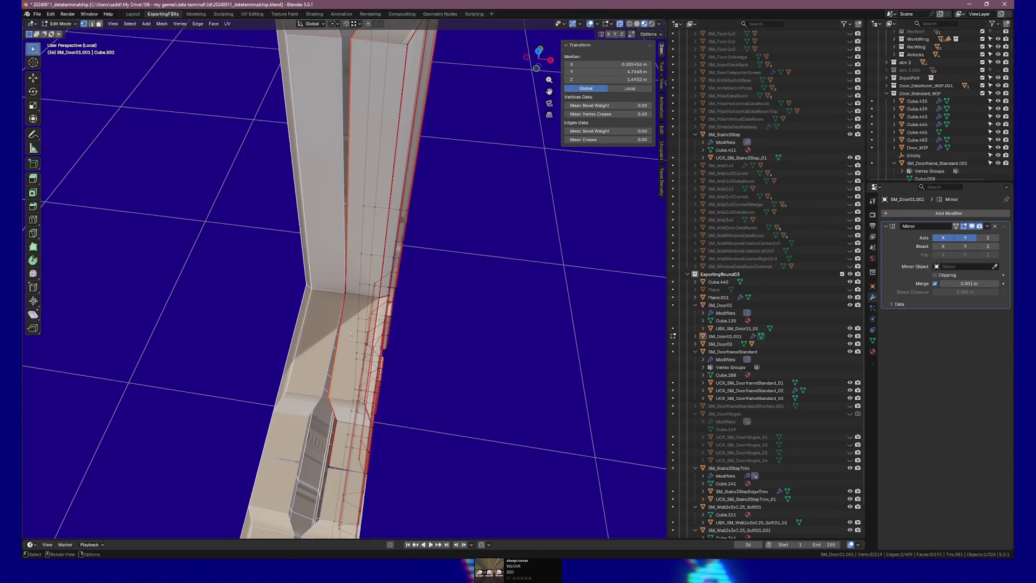
key(g)
key(x)
click(356, 306)
mouse_move(357, 306)
mouse_down()
mouse_move(377, 220)
mouse_move(312, 319)
mouse_move(364, 328)
mouse_move(345, 352)
mouse_up()
click(346, 352)
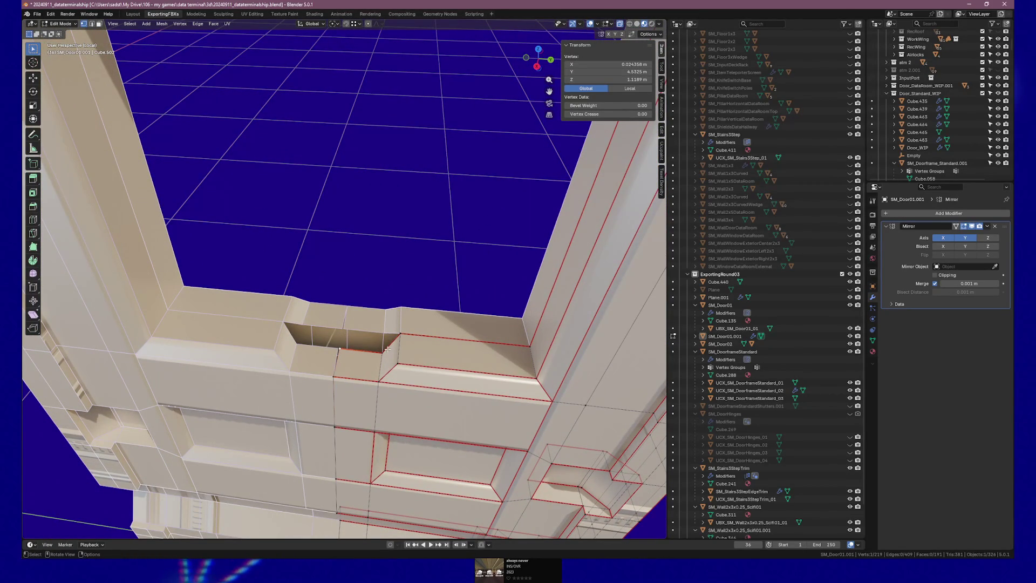
Step: From a top-down view, shift the selected cut-out vertices slightly along Y
drag(387, 345, 391, 213)
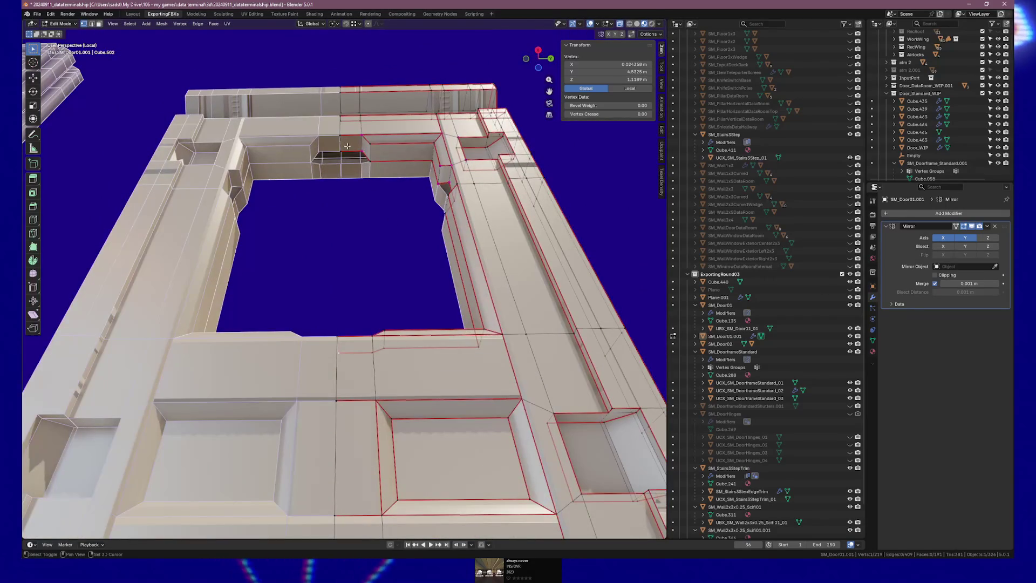
drag(352, 154, 351, 158)
key(g)
key(y)
click(344, 122)
Step: Move a single vertex near the notch a small distance along Y
mouse_move(345, 122)
mouse_down()
mouse_move(354, 228)
mouse_move(335, 243)
mouse_move(374, 251)
mouse_up()
scroll(373, 251, up, 1)
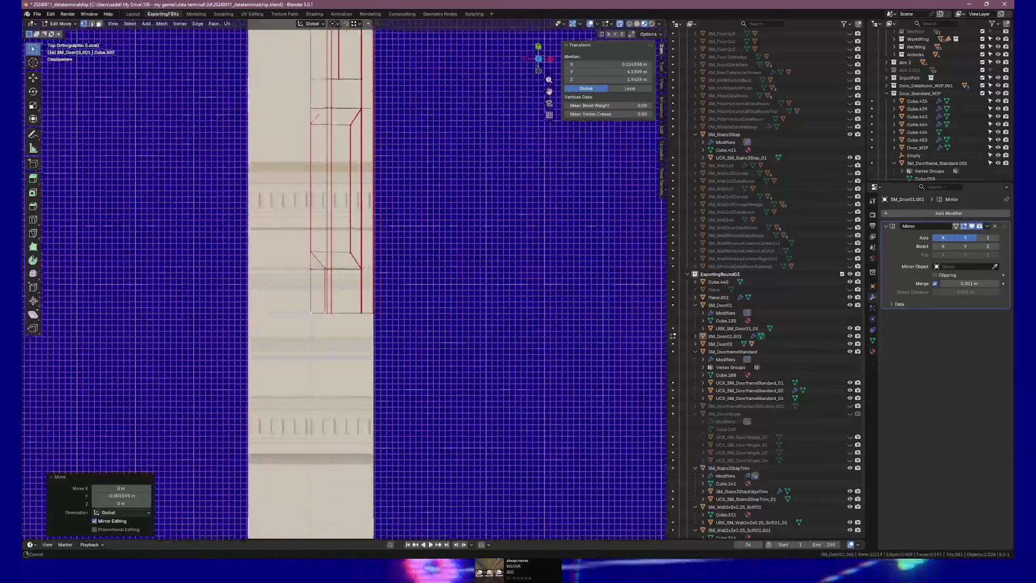
scroll(361, 297, up, 1)
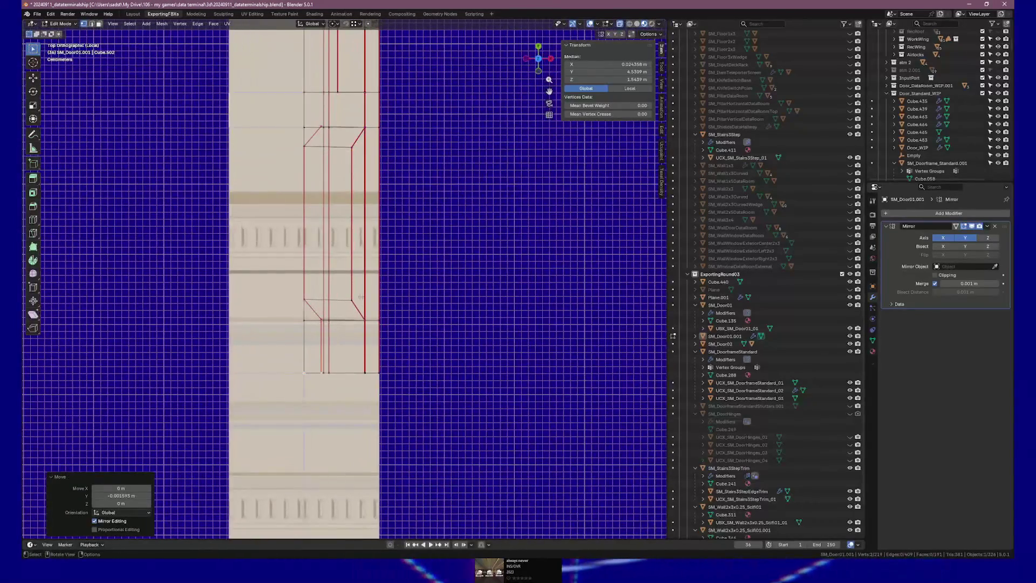
click(341, 315)
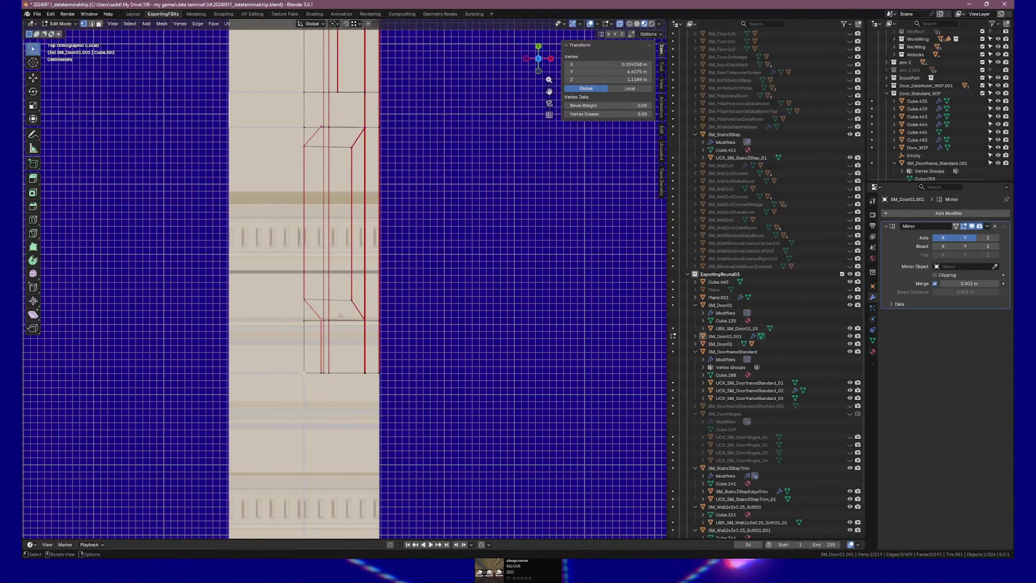
scroll(322, 178, up, 2)
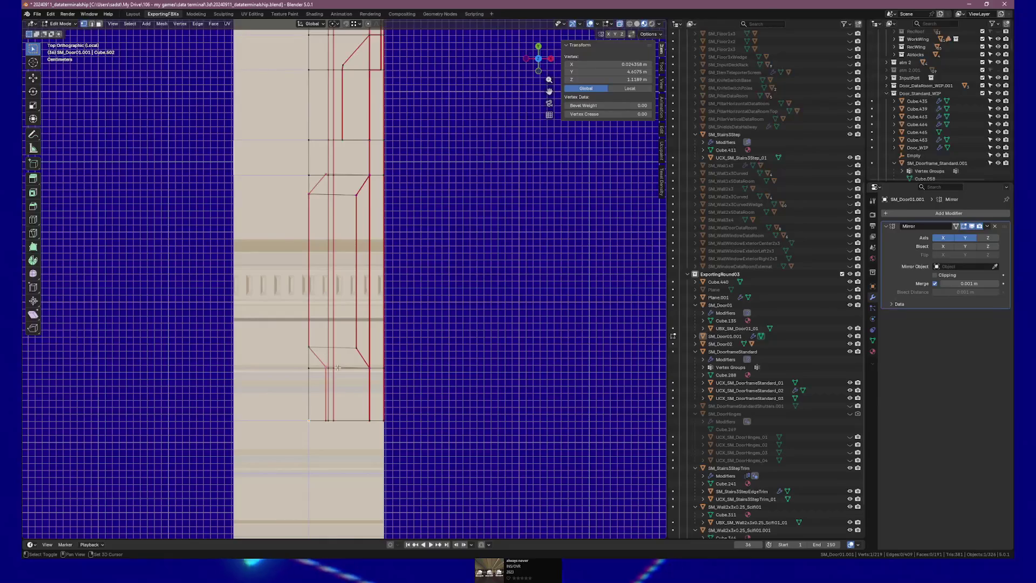
key(g)
key(y)
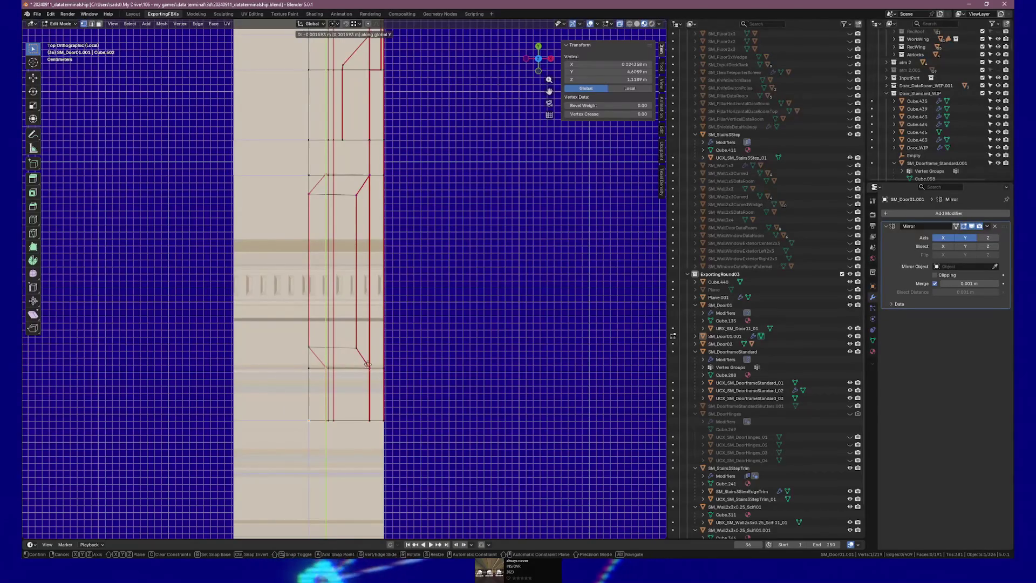
click(370, 367)
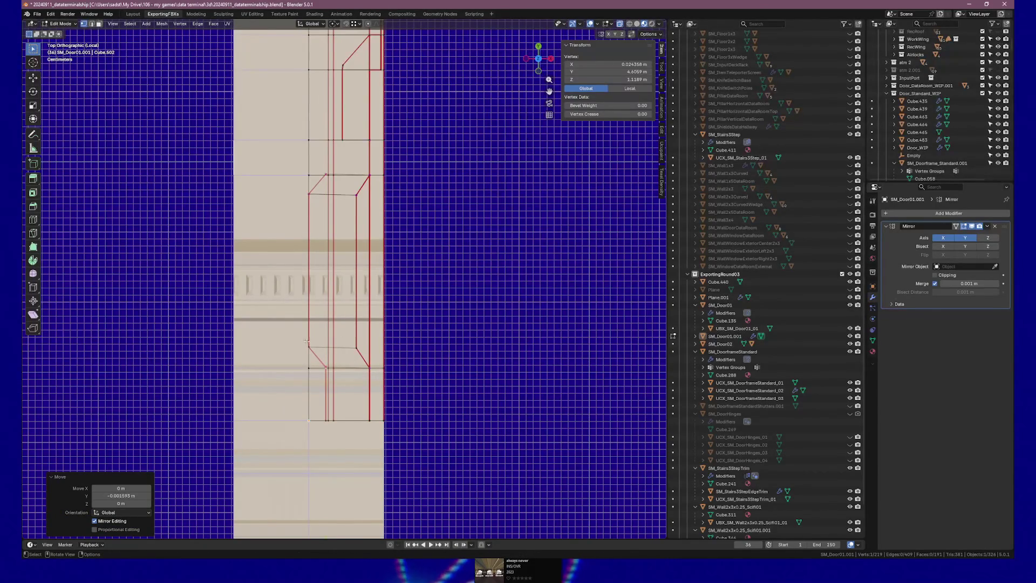
Step: Shift two cut-out vertices slightly along global Y after abandoning a snapped move
drag(318, 350, 319, 351)
key(g)
key(y)
key(y)
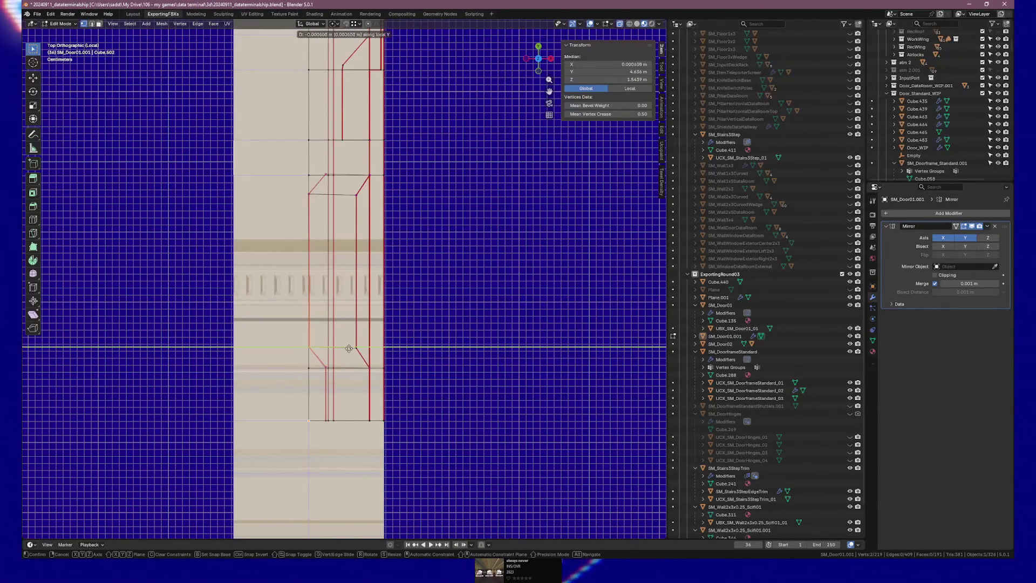
key(ctrl)
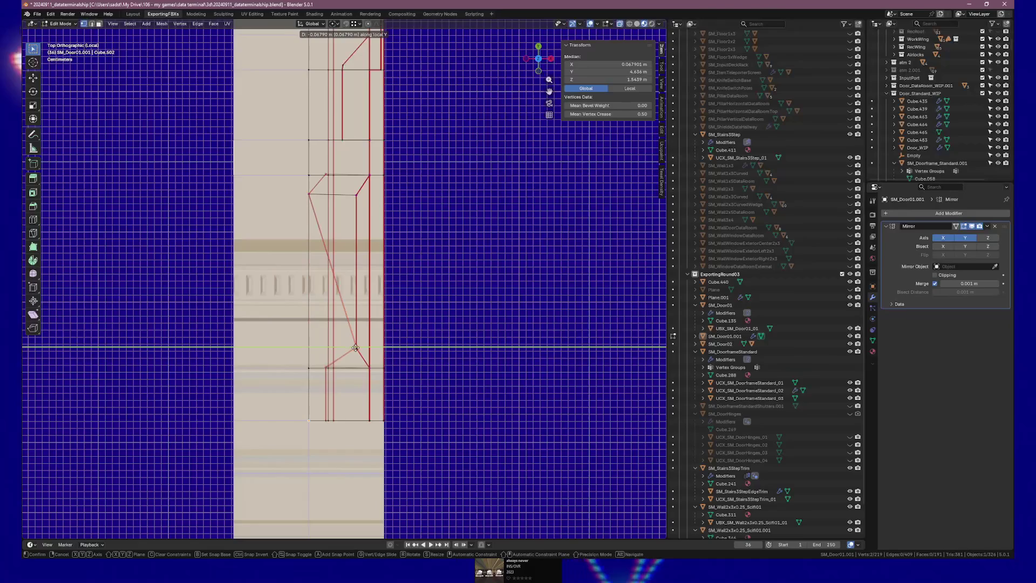
key(Escape)
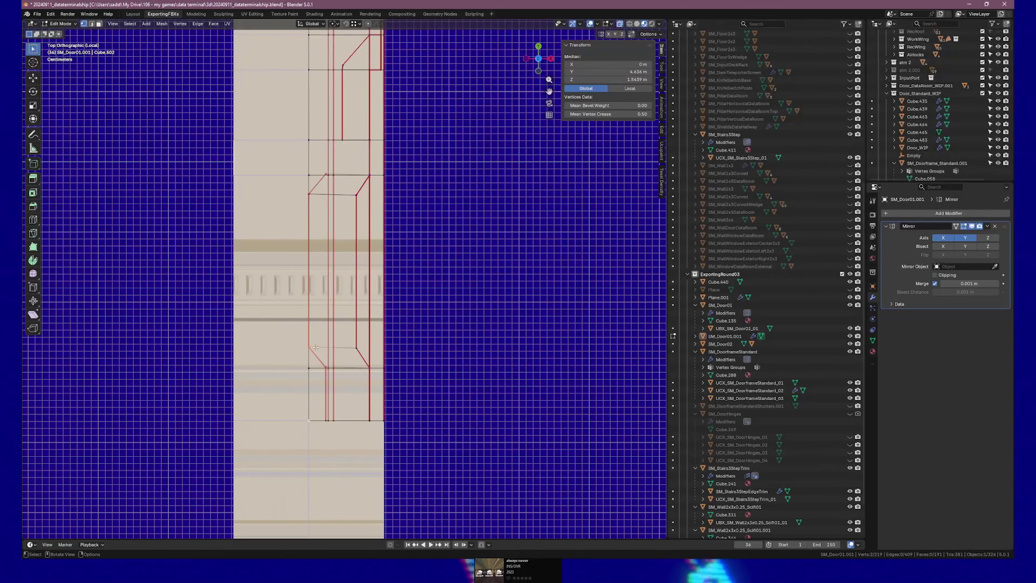
key(g)
key(y)
click(345, 348)
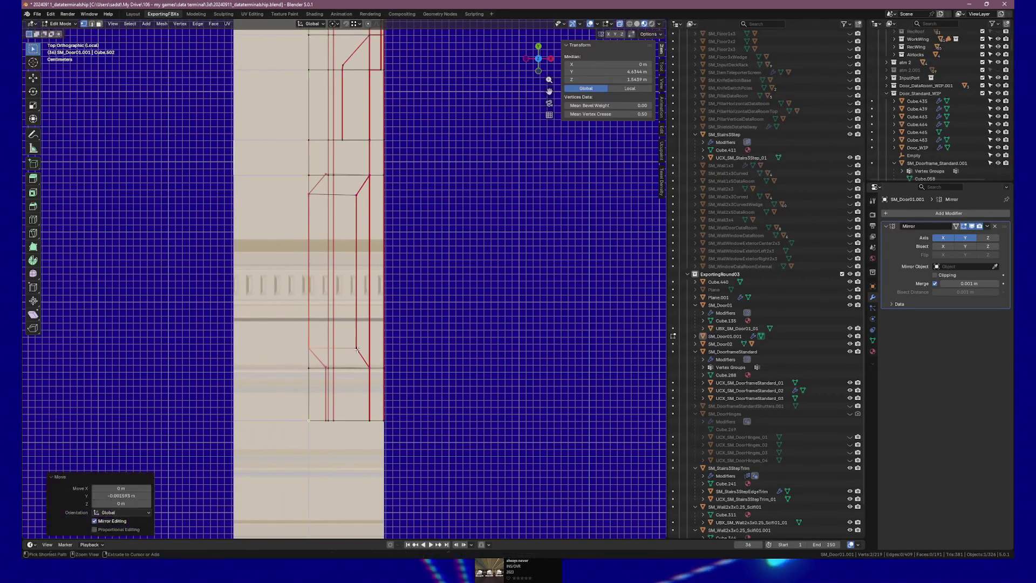
Step: Nudge two more cut-out corner vertices about -1.6 mm along Y
scroll(326, 275, up, 5)
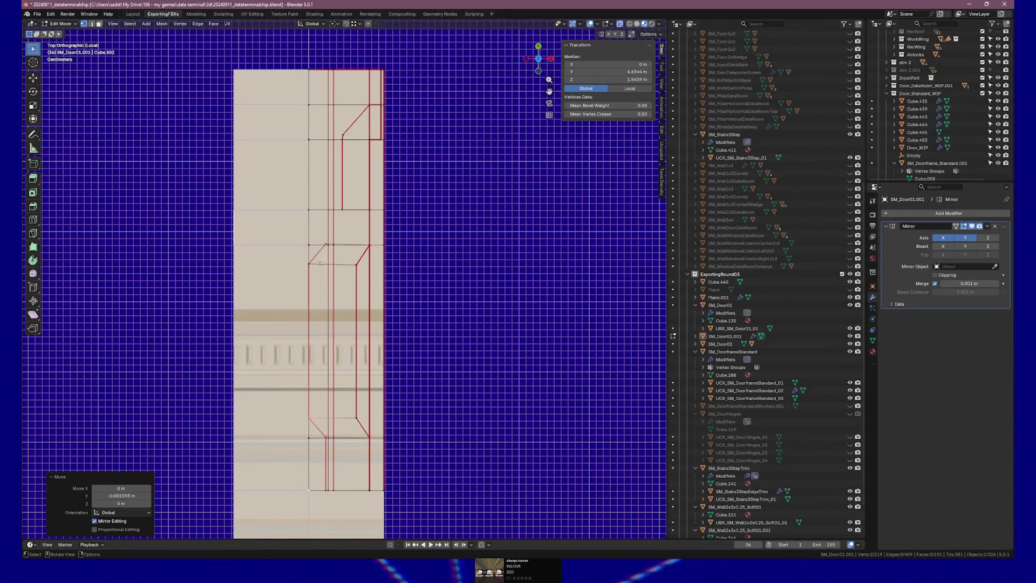
click(322, 264)
key(g)
key(y)
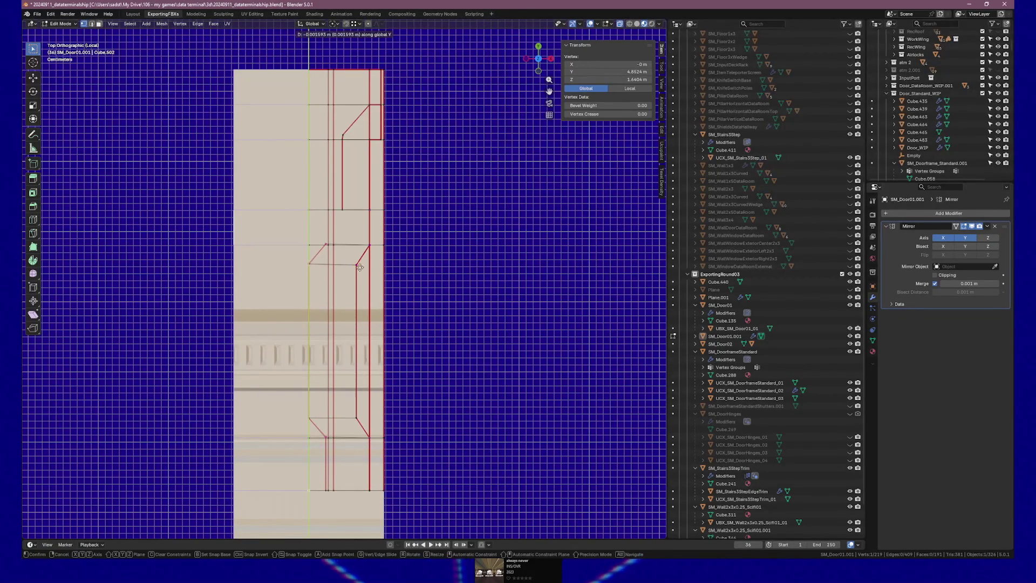
click(362, 268)
click(326, 244)
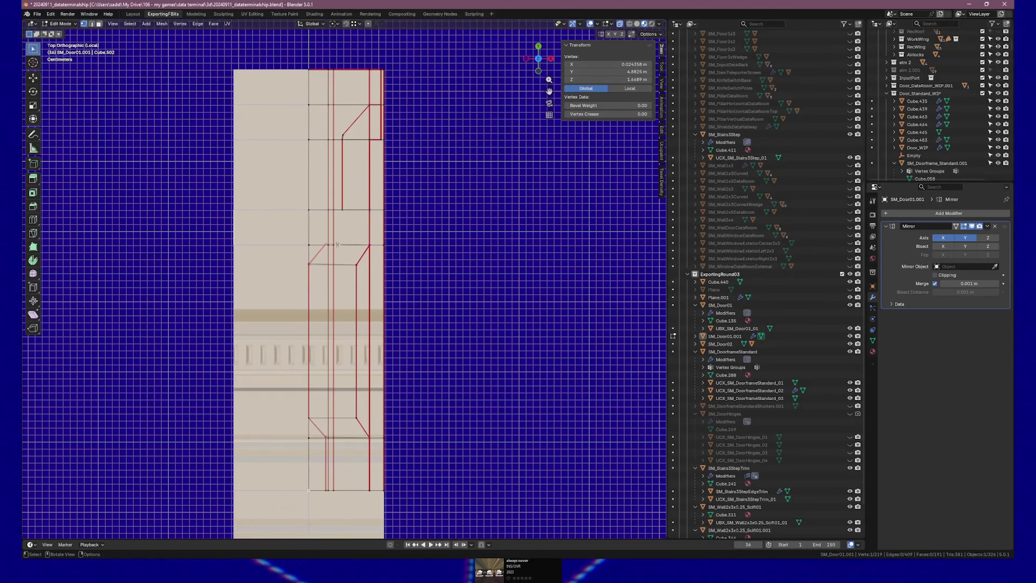
key(g)
key(y)
click(362, 241)
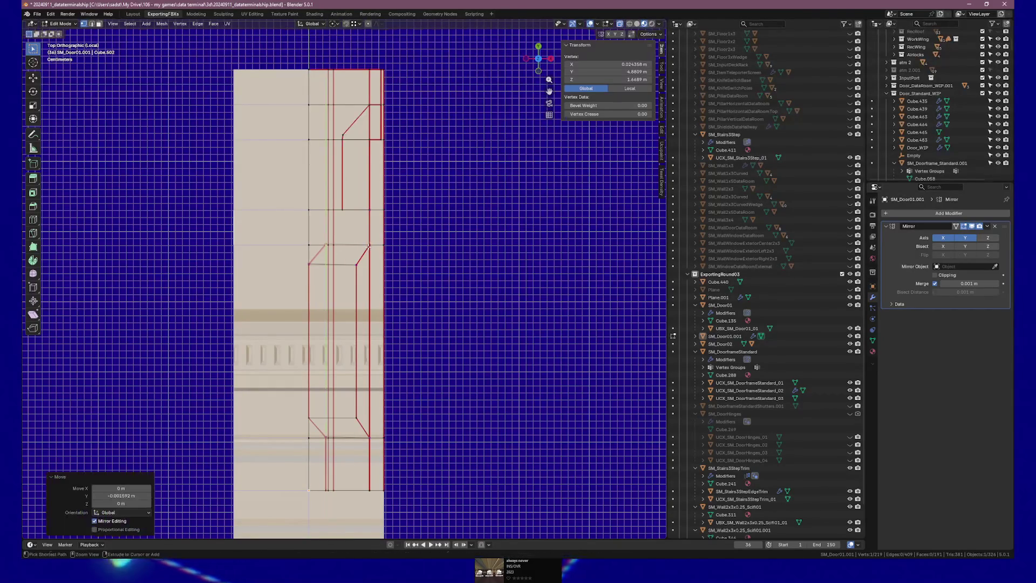
Step: Shift the first two sill corner vertices -1.6 mm along Y
scroll(355, 234, up, 4)
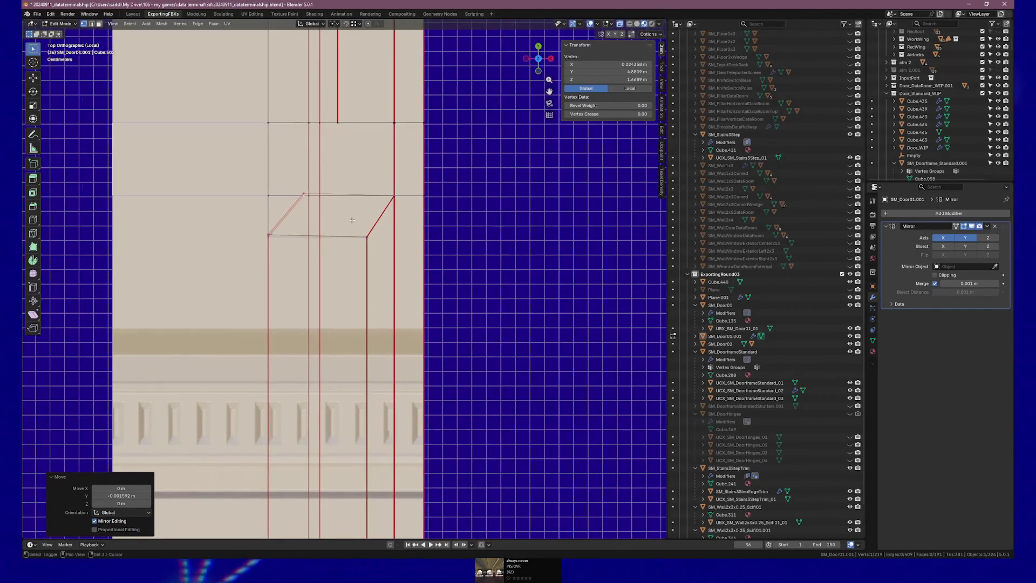
click(345, 196)
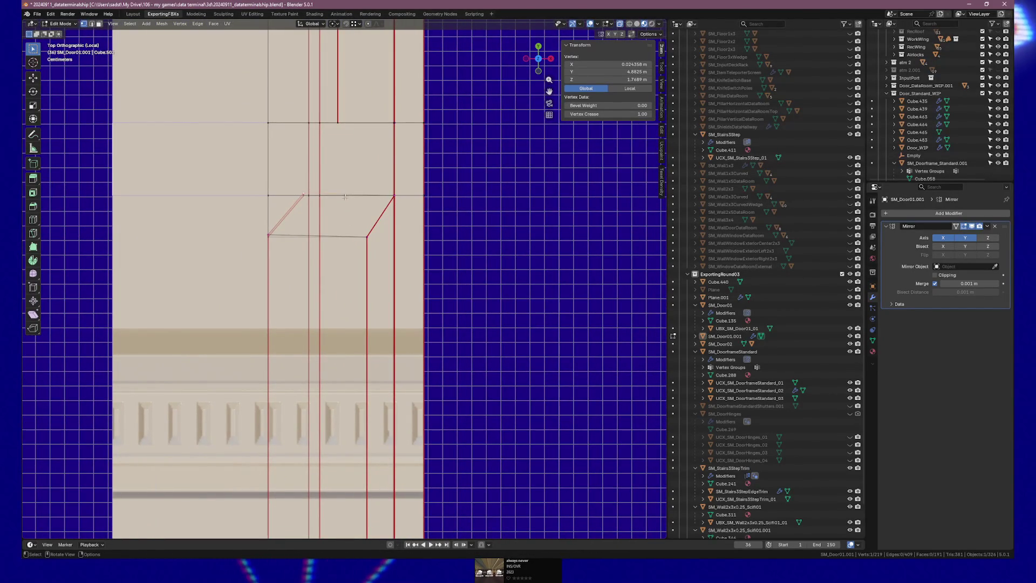
key(g)
key(y)
click(346, 205)
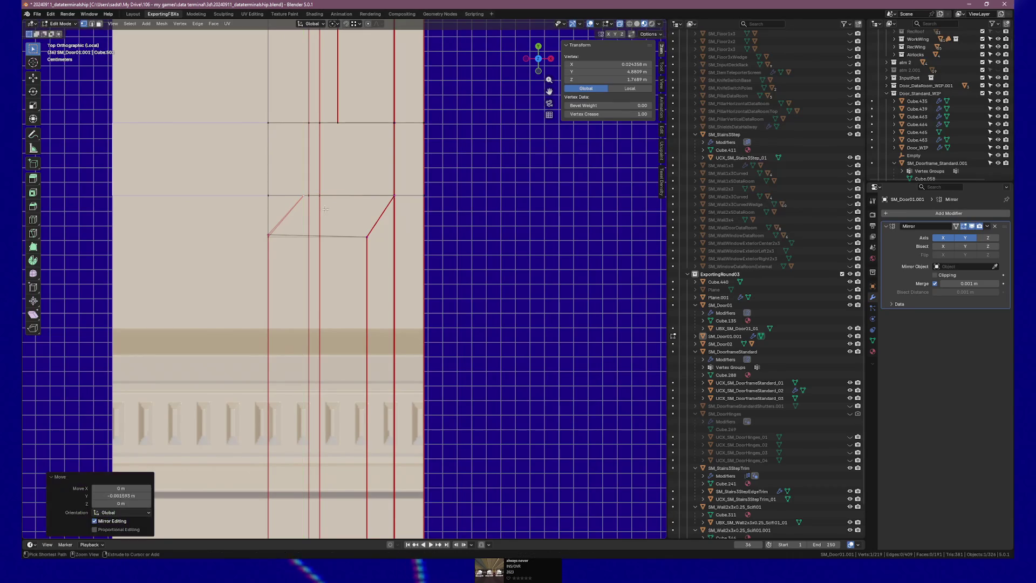
click(269, 232)
key(g)
key(y)
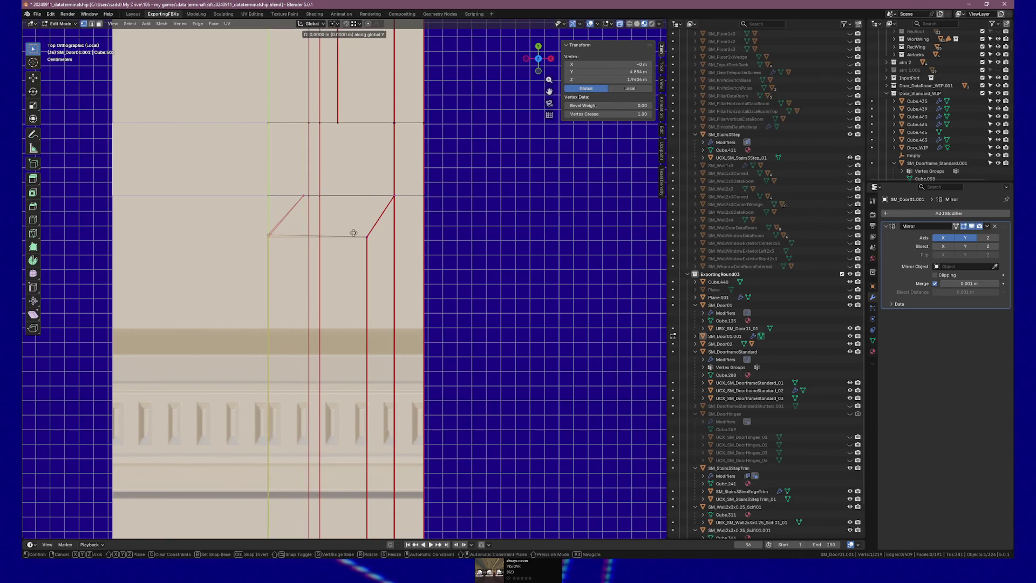
click(364, 236)
Step: Move the two overlapping sill vertices -1.6 mm along Y and view the cut-out in 3D
click(278, 232)
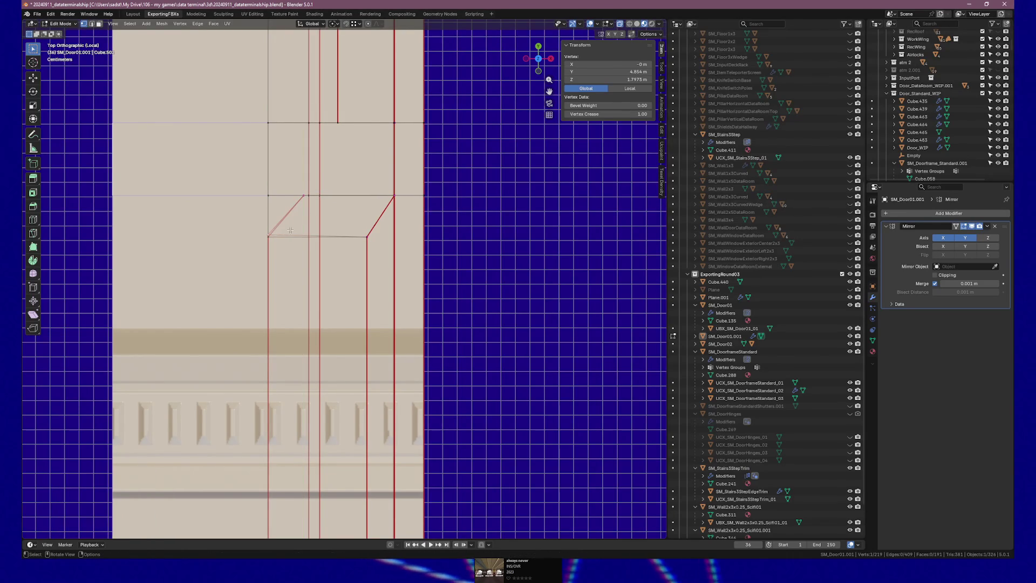
key(g)
key(y)
click(366, 232)
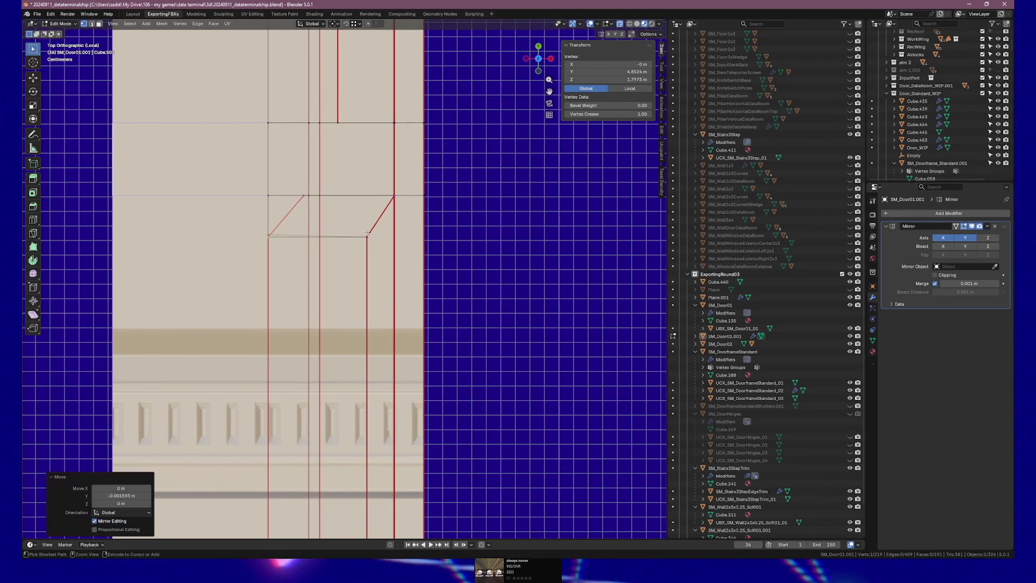
click(277, 232)
key(g)
key(y)
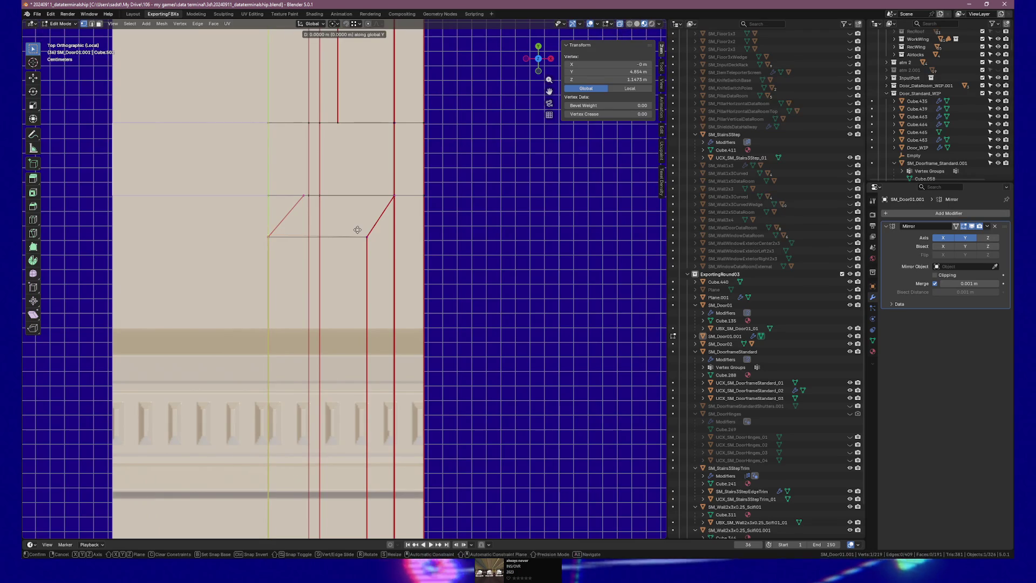
click(369, 237)
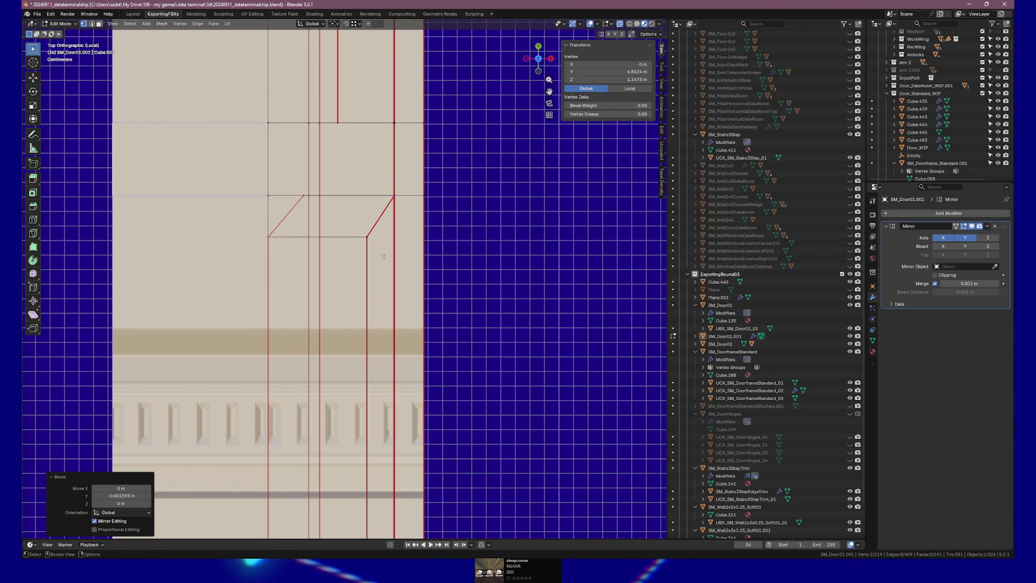
scroll(378, 270, up, 4)
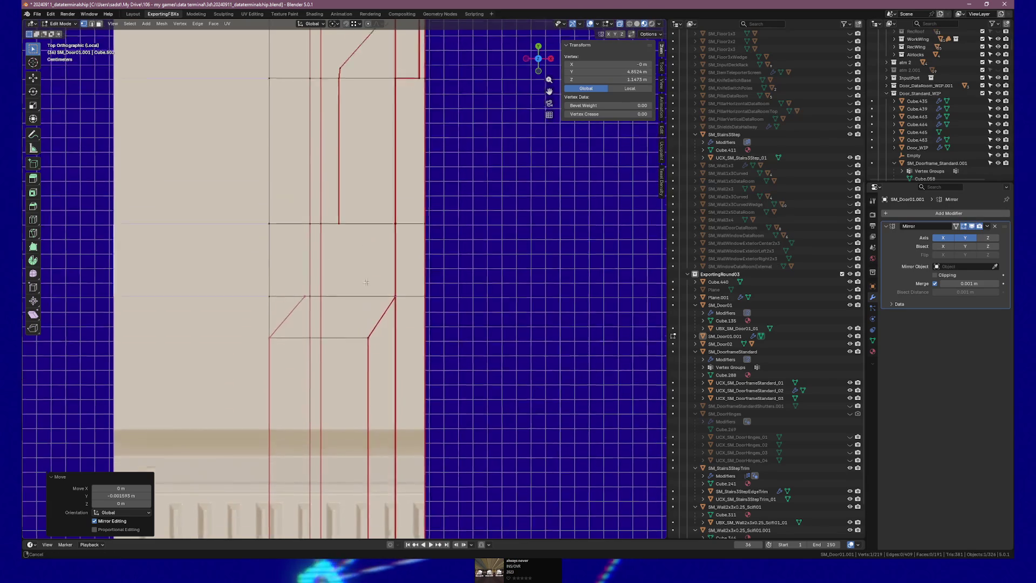
scroll(362, 312, up, 2)
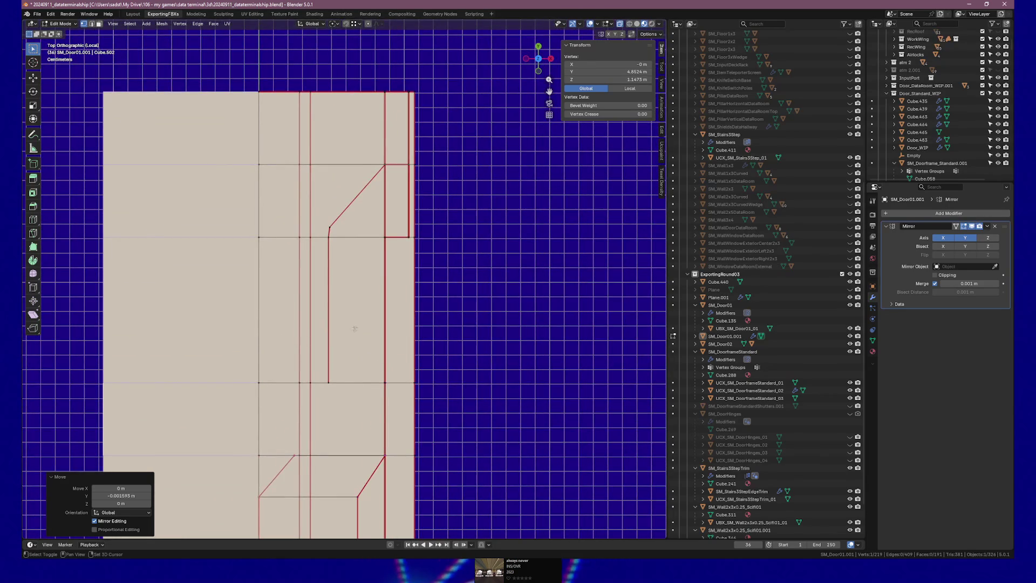
scroll(350, 313, down, 1)
click(321, 208)
mouse_move(320, 208)
mouse_down()
mouse_move(343, 228)
mouse_move(330, 342)
mouse_move(425, 292)
mouse_move(402, 358)
mouse_move(353, 387)
mouse_move(265, 342)
mouse_move(284, 354)
mouse_up()
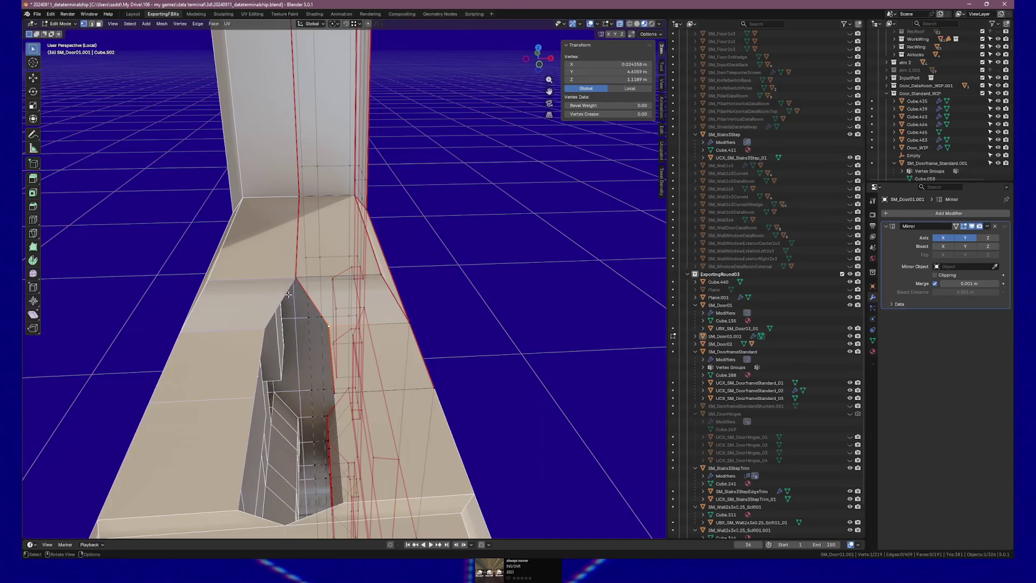
Step: Select the sill edge and extrude it straight down along Z
drag(316, 288, 312, 303)
drag(291, 403, 351, 369)
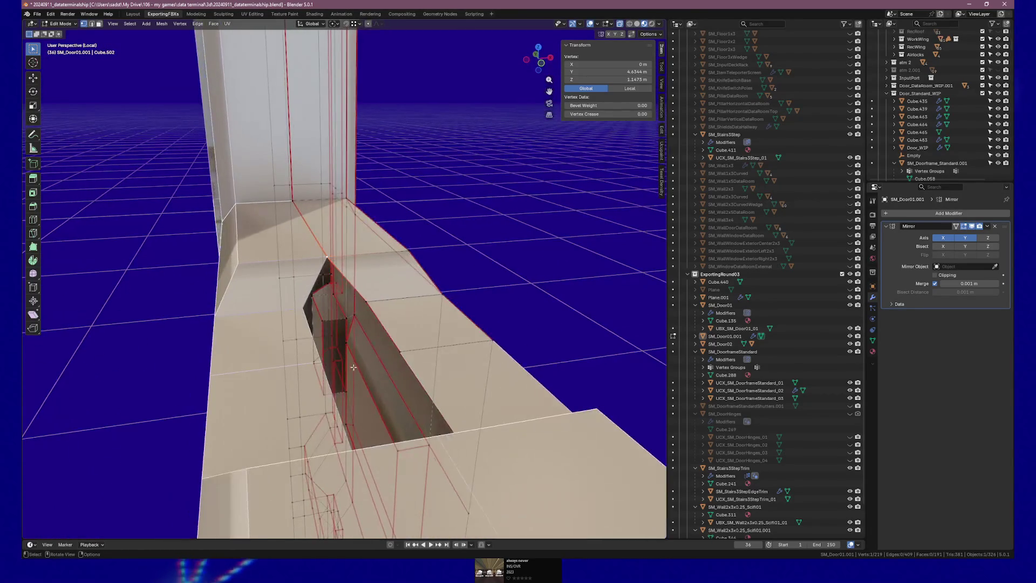
shift+click(413, 336)
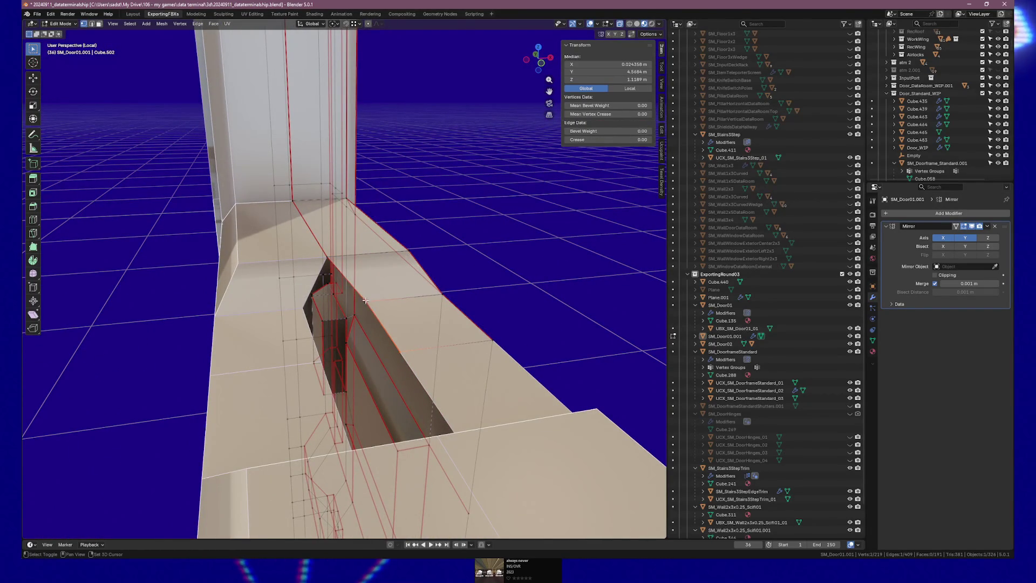
key(e)
key(z)
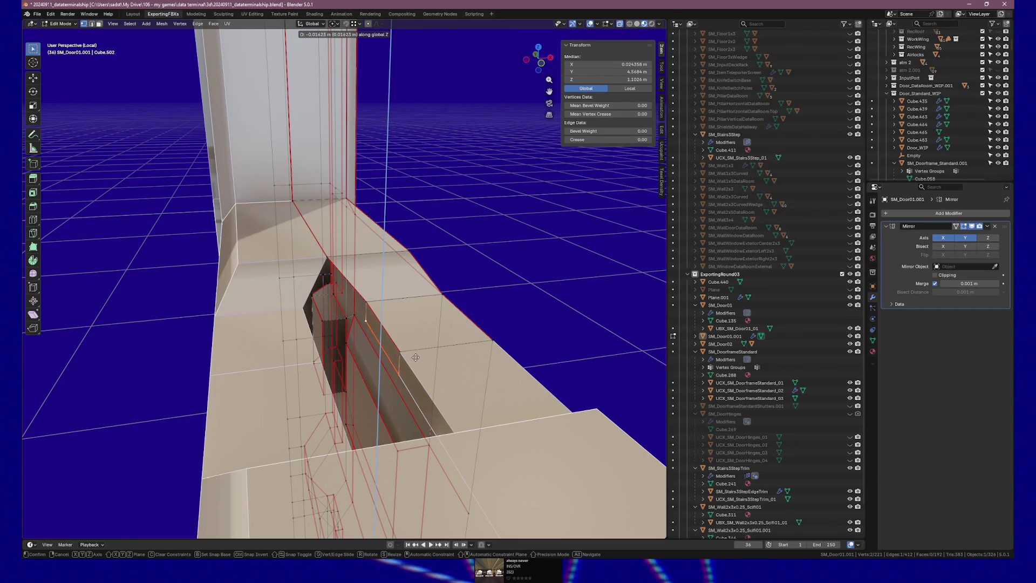
click(416, 357)
Step: Extrude the new edge -0.024 m along X and return to Object Mode
key(e)
key(x)
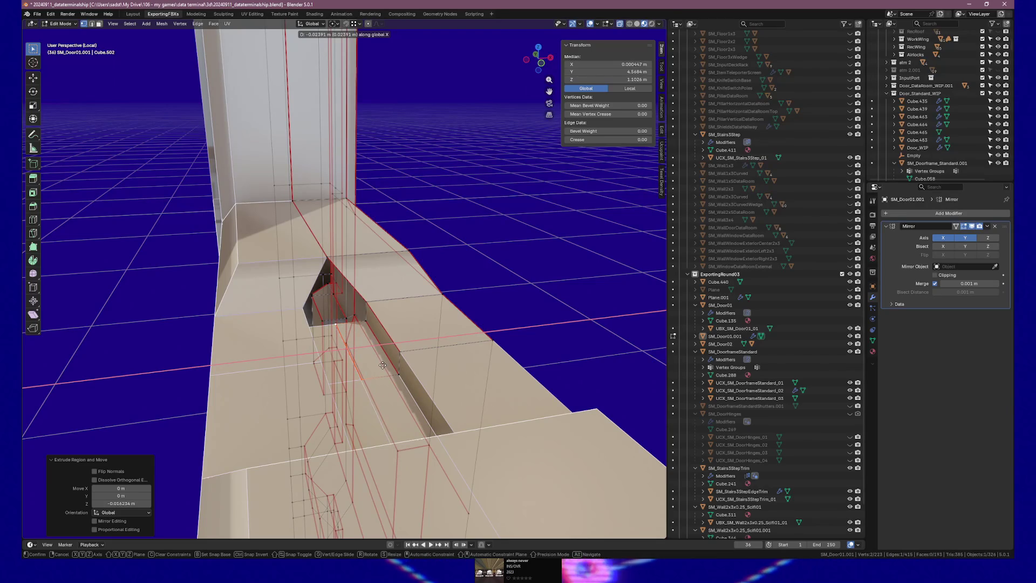
click(383, 364)
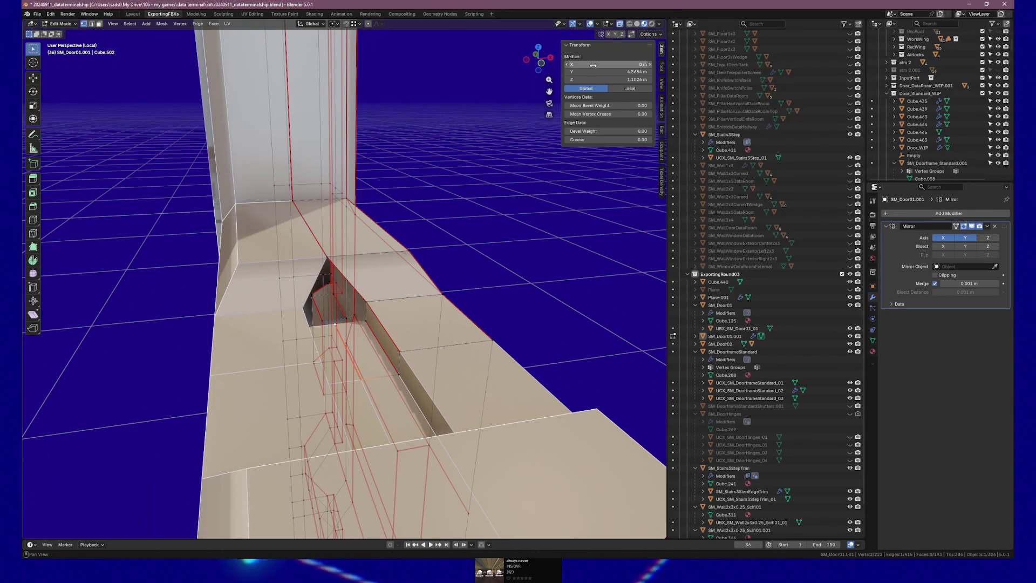
scroll(372, 310, down, 3)
key(Tab)
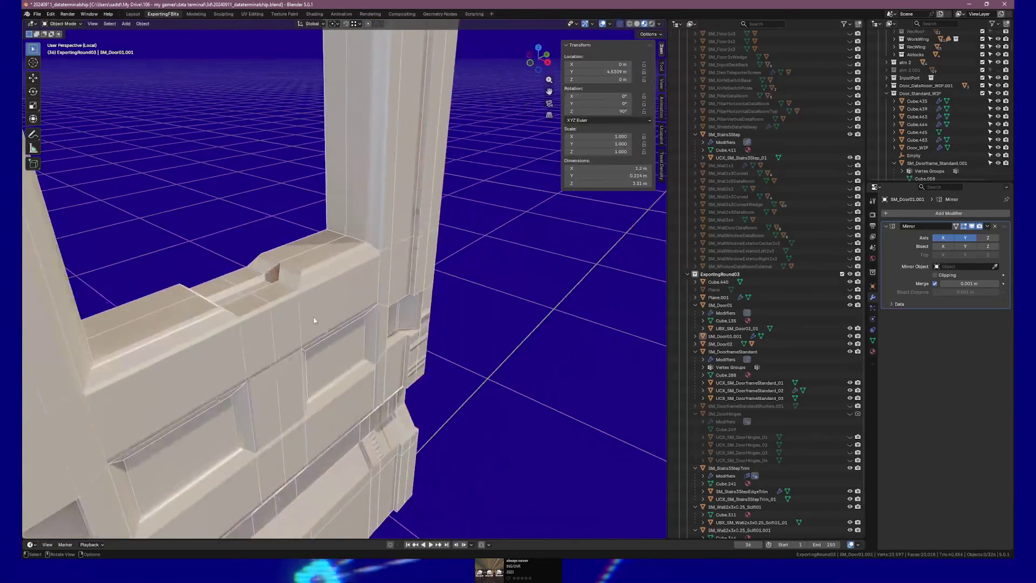
Step: Back in Edit Mode, lower the notch's inner sill edge about 2.8 cm along Z
scroll(214, 307, down, 4)
scroll(214, 312, up, 8)
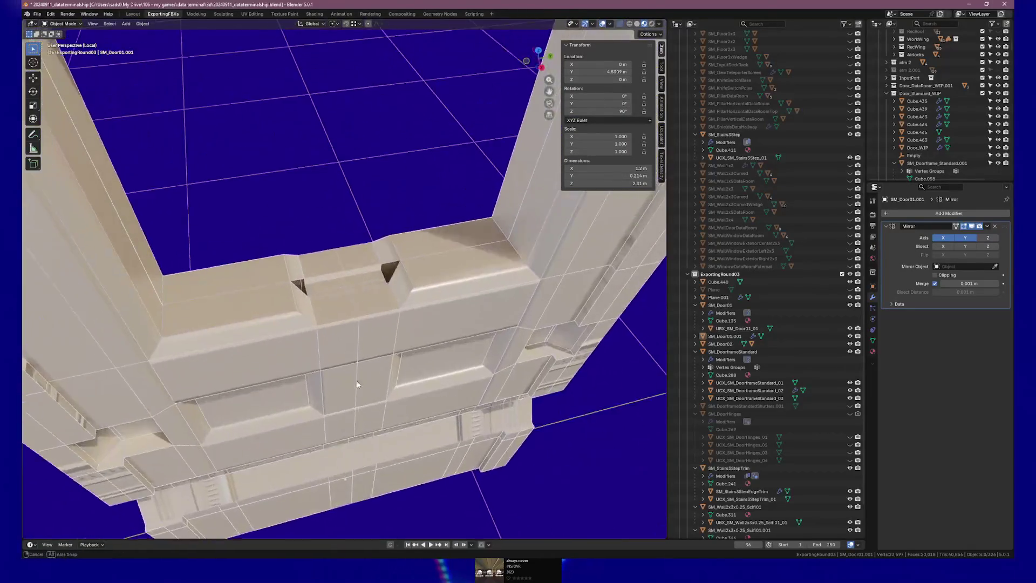
mouse_move(357, 384)
mouse_down()
mouse_move(296, 344)
mouse_move(348, 370)
mouse_move(316, 361)
mouse_move(349, 362)
mouse_move(347, 370)
mouse_move(402, 326)
mouse_move(364, 348)
mouse_move(371, 364)
mouse_up()
scroll(371, 363, up, 6)
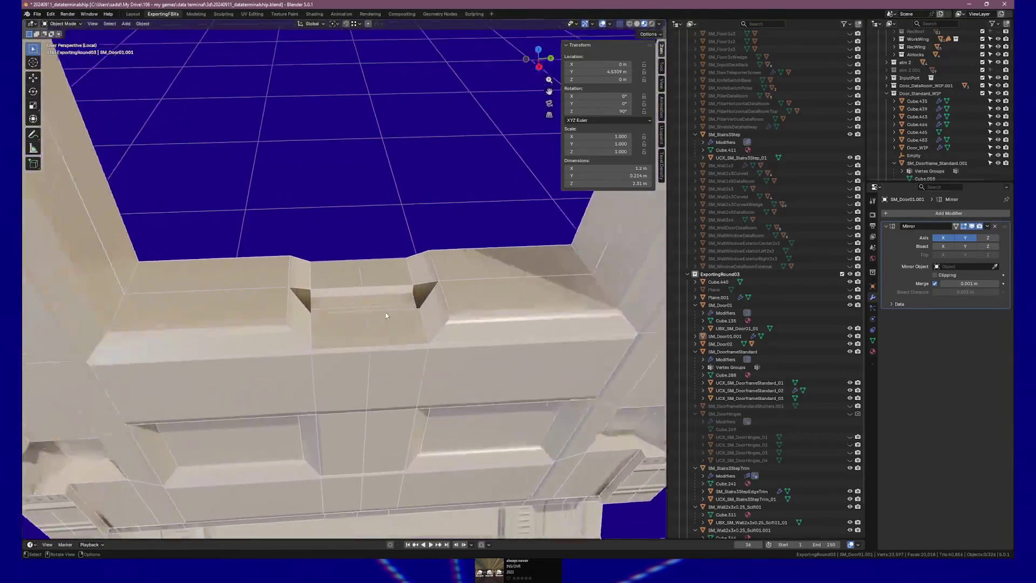
scroll(367, 345, up, 2)
key(Tab)
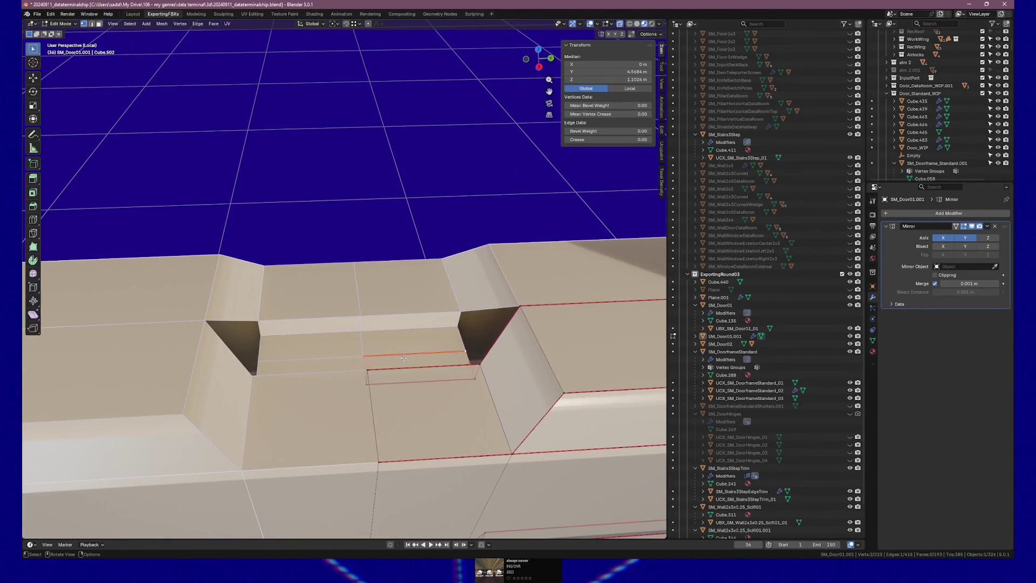
mouse_move(368, 346)
mouse_down()
mouse_move(397, 353)
mouse_move(358, 381)
mouse_up()
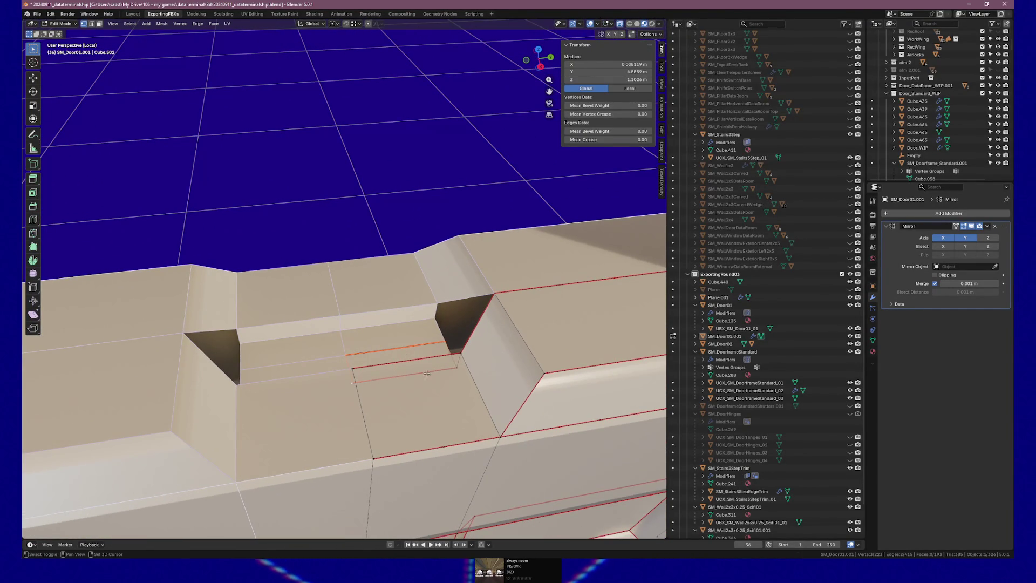
key(g)
key(z)
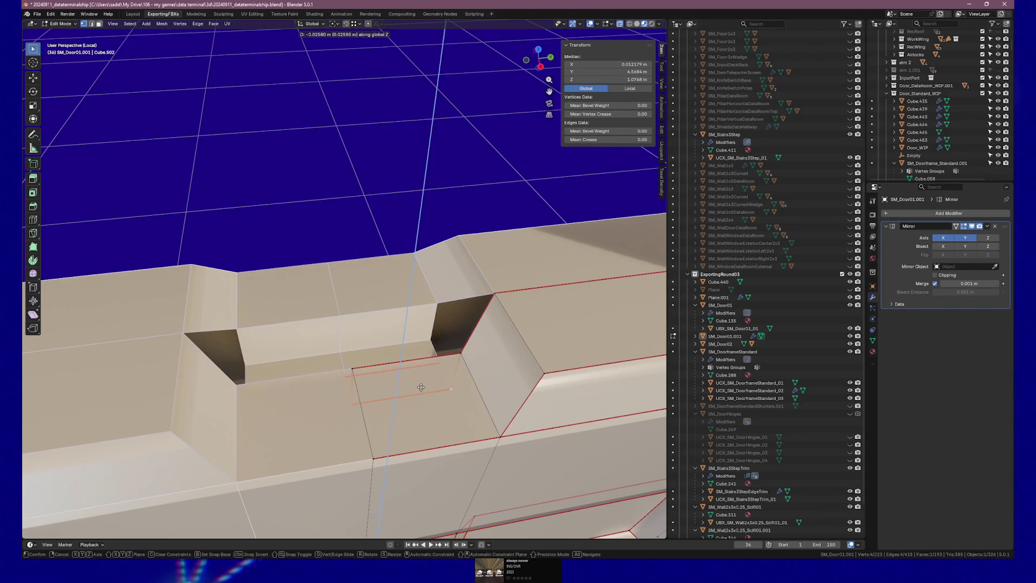
click(420, 388)
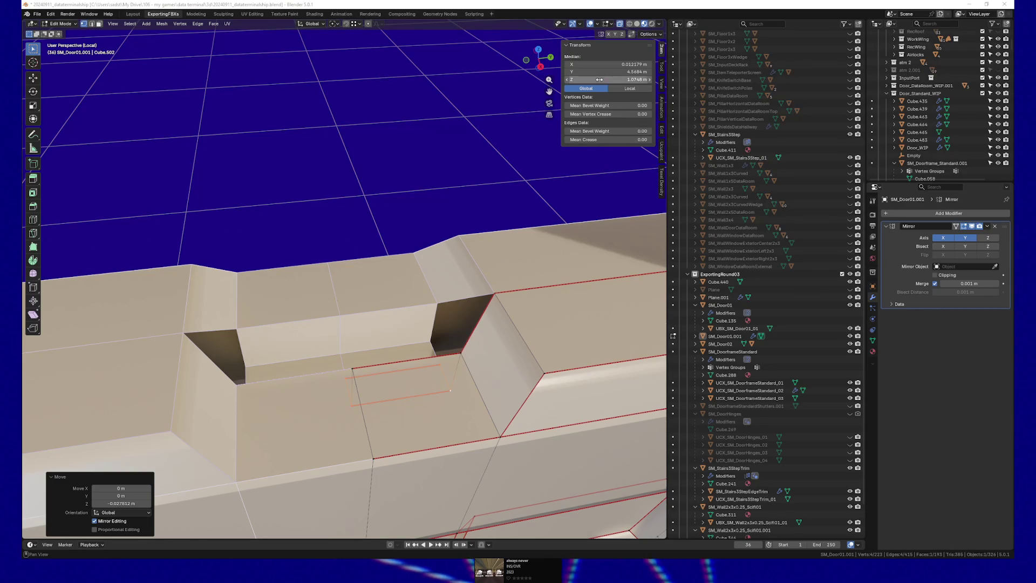
Step: Set the edge's median Z to exactly 1 m in the Transform panel
click(605, 80)
text(1)
key(Return)
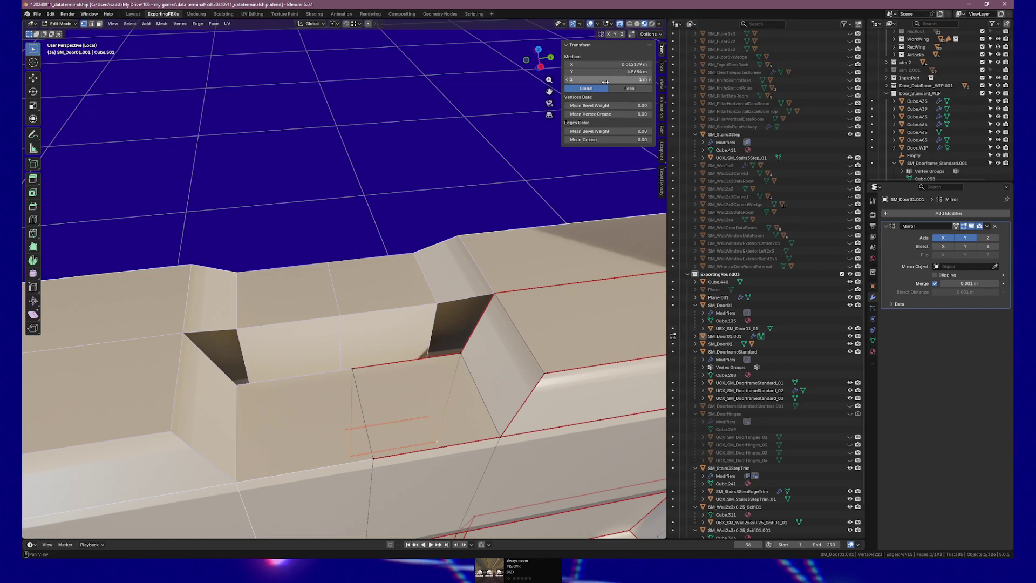
mouse_move(495, 259)
mouse_down()
mouse_move(208, 246)
mouse_move(377, 361)
mouse_move(540, 184)
mouse_up()
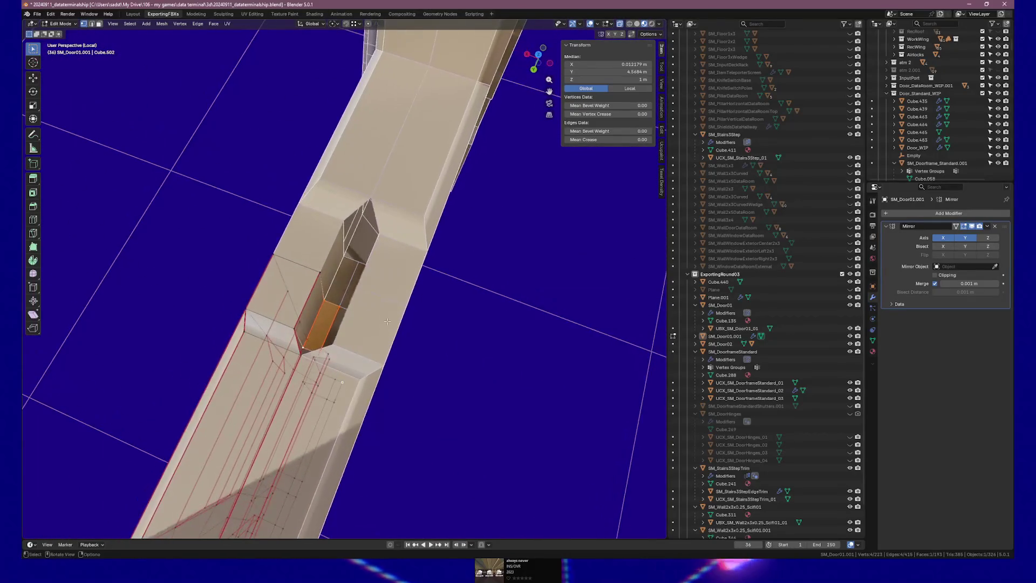
Step: Select the two vertices at the notch's inner end and set their median Z to 1.1 m
click(322, 274)
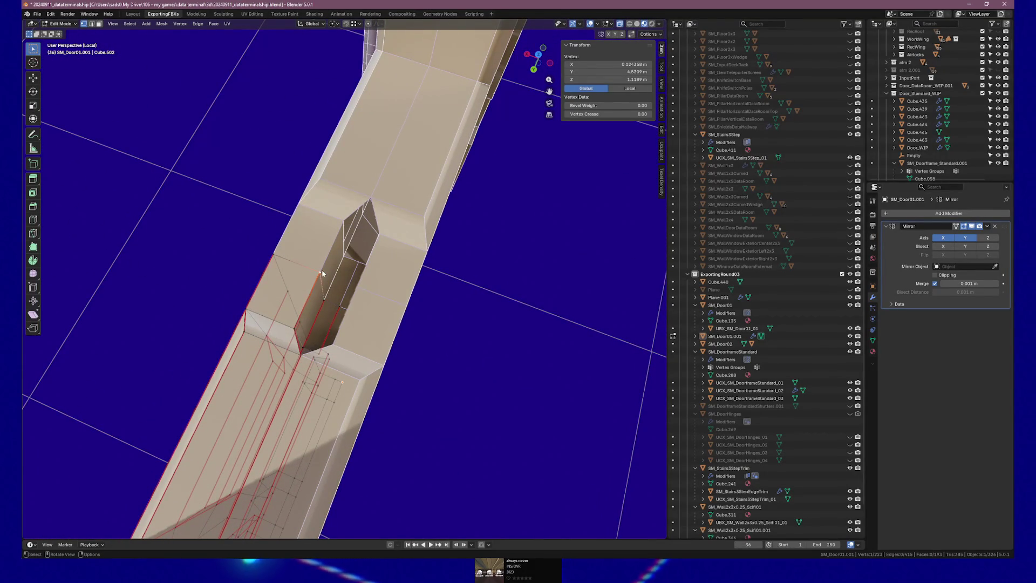
mouse_move(349, 312)
mouse_down()
mouse_move(338, 283)
mouse_move(393, 291)
mouse_move(303, 303)
mouse_up()
shift+click(361, 302)
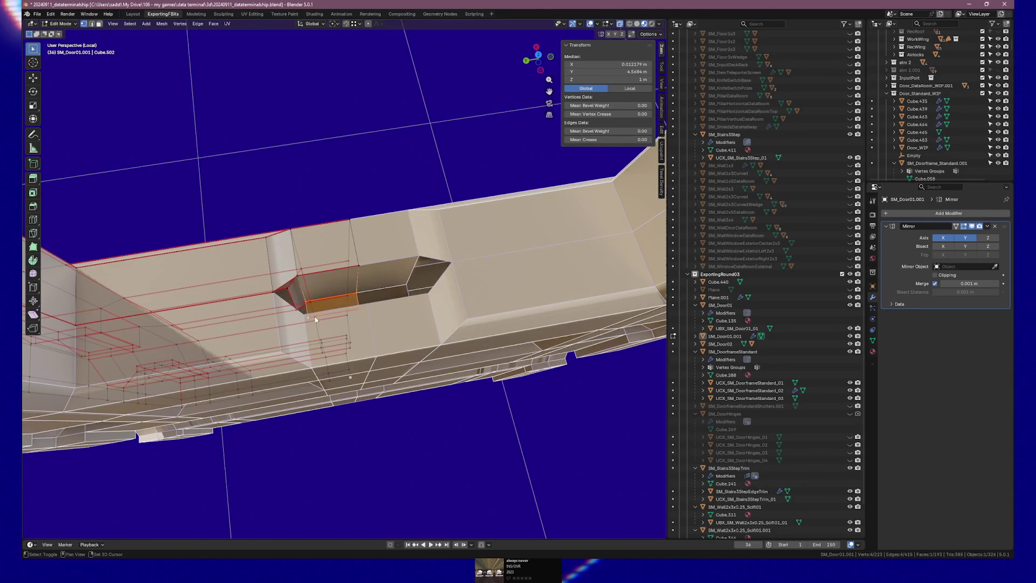
click(623, 80)
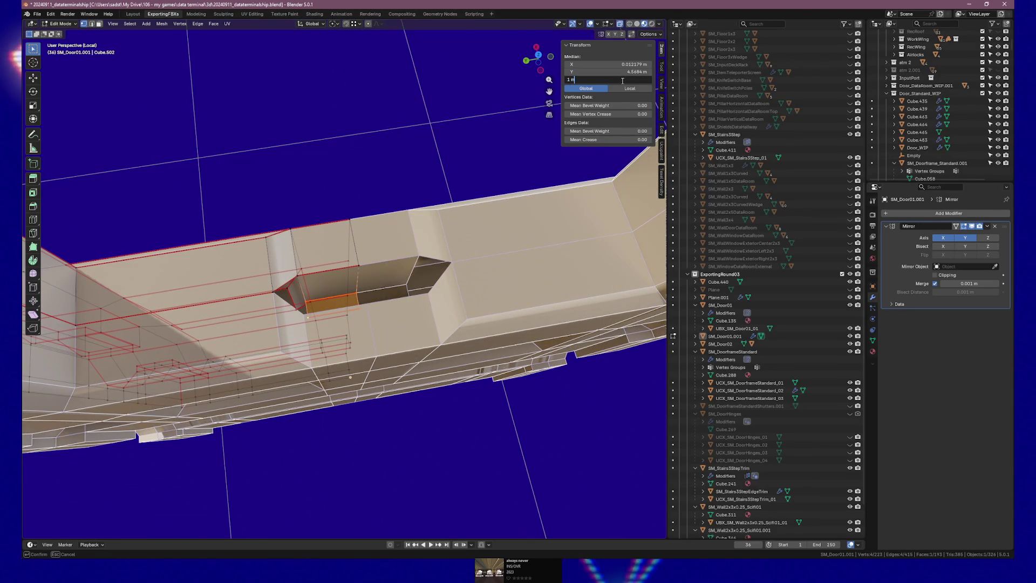
text(.1)
key(Return)
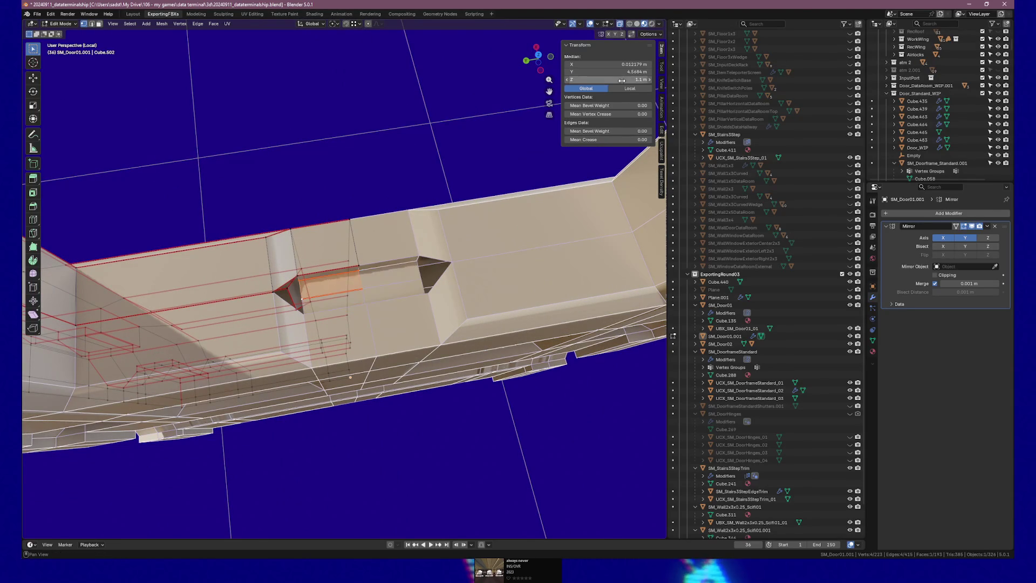
mouse_move(410, 178)
mouse_down()
mouse_move(370, 169)
mouse_move(437, 186)
mouse_move(342, 215)
mouse_move(234, 206)
mouse_up()
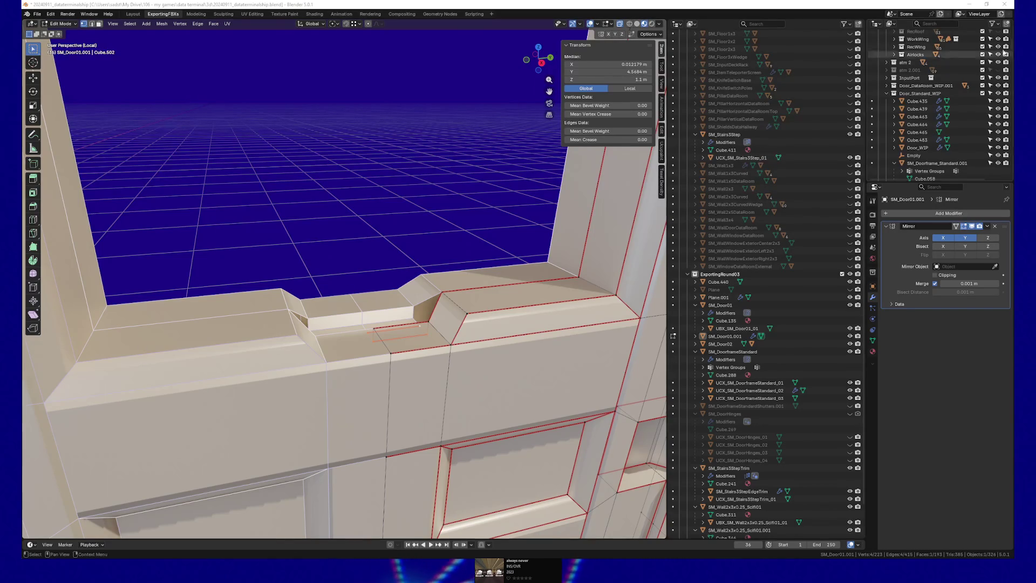
Step: Select the corner vertices of the notch gap and fill it with a new face
scroll(525, 306, up, 5)
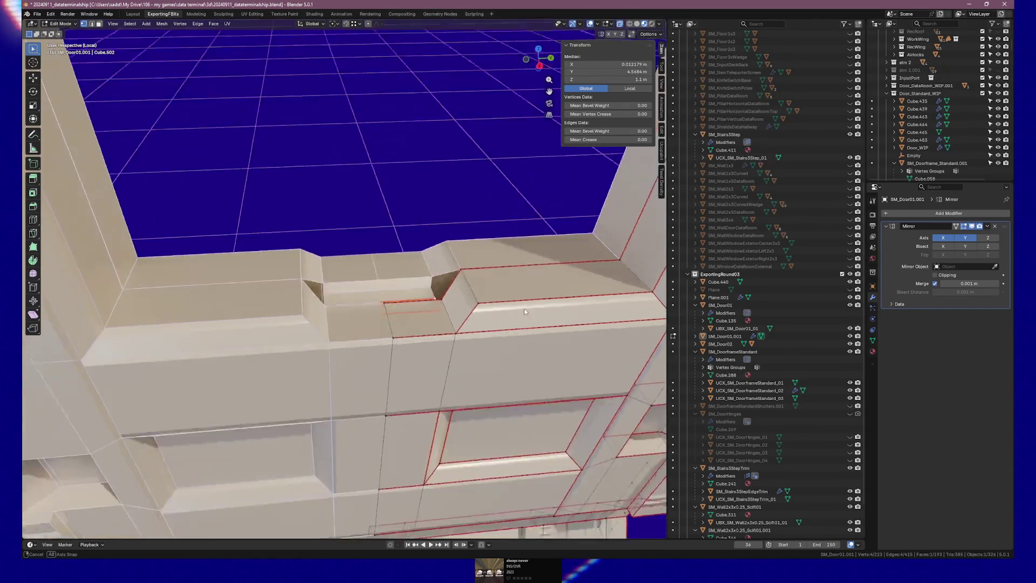
scroll(482, 295, down, 2)
mouse_move(483, 290)
mouse_down()
mouse_move(310, 406)
mouse_move(383, 206)
mouse_move(322, 386)
mouse_up()
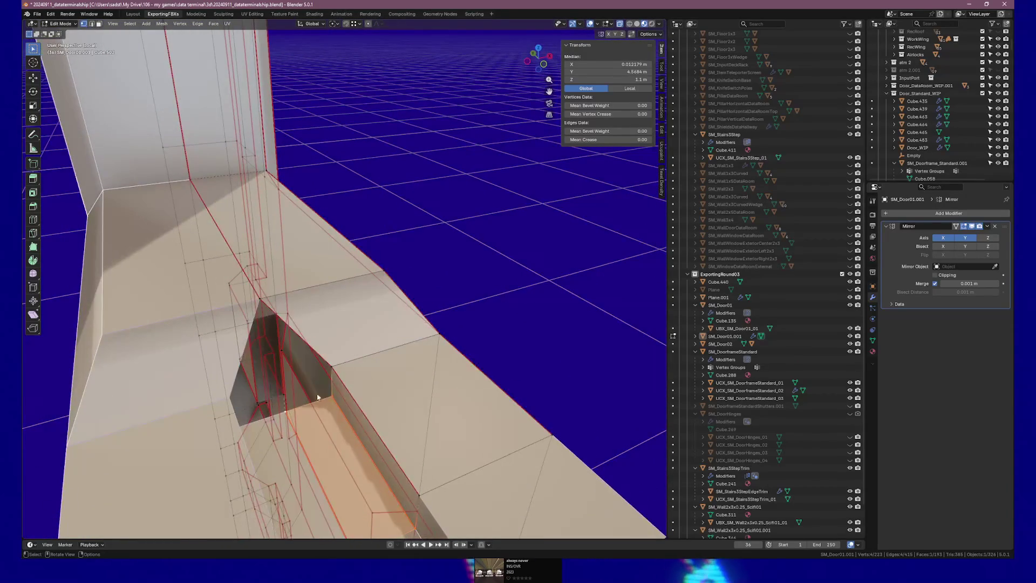
shift+click(260, 299)
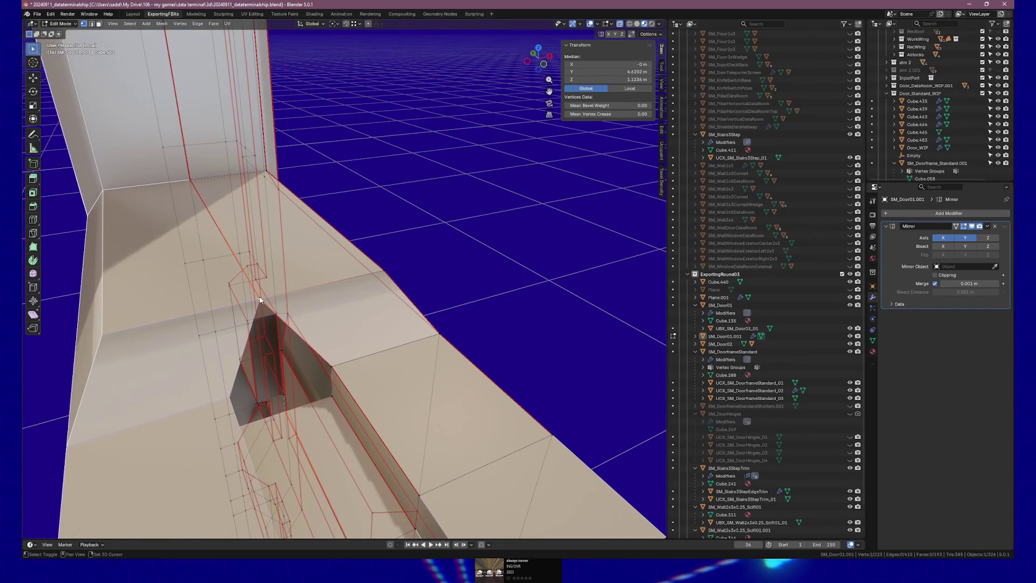
shift+click(337, 366)
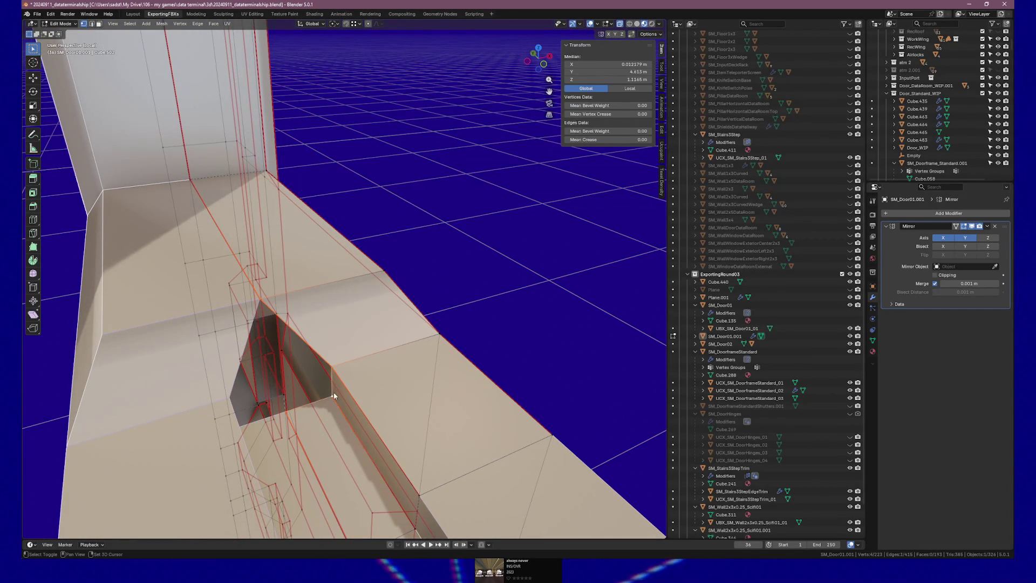
shift+click(333, 397)
key(f)
mouse_move(400, 347)
mouse_down()
mouse_move(328, 331)
mouse_move(280, 337)
mouse_move(382, 336)
mouse_move(388, 317)
mouse_move(446, 339)
mouse_up()
Step: Try sliding a notch vertex along its edge, then cancel the slide
click(321, 425)
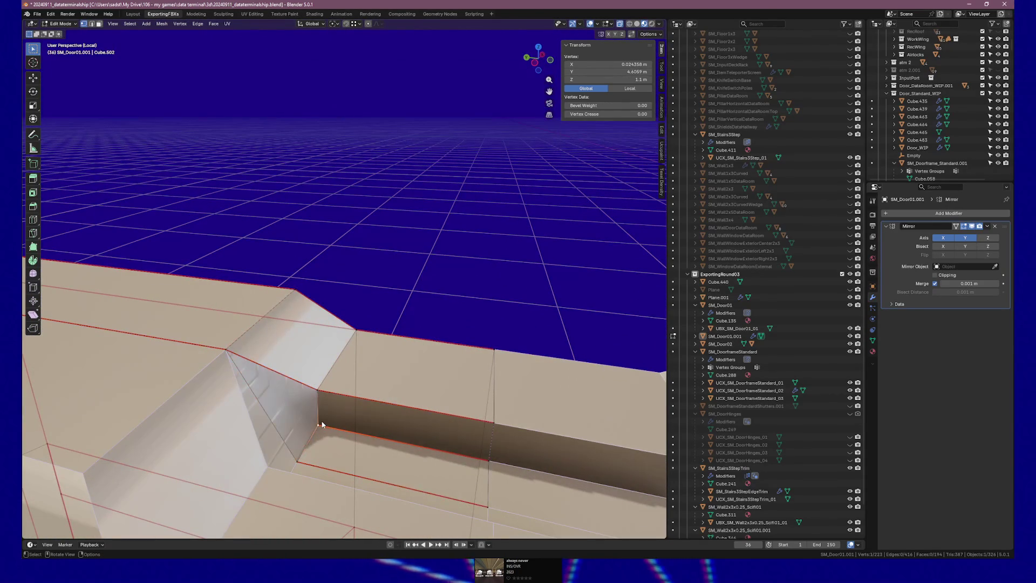
key(shift+v)
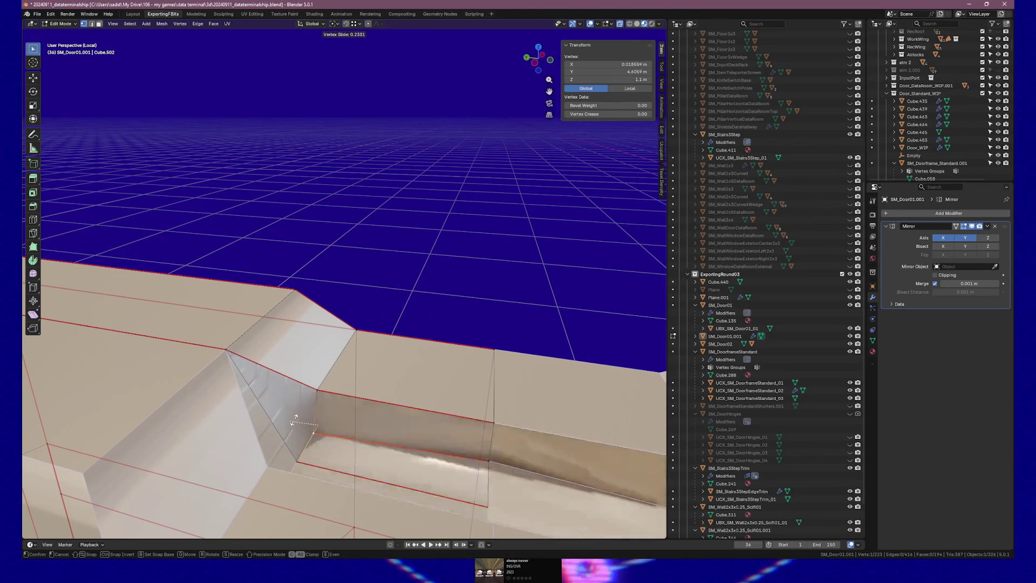
key(Escape)
mouse_move(289, 422)
mouse_down()
mouse_move(328, 409)
mouse_move(278, 394)
mouse_move(345, 373)
mouse_move(398, 331)
mouse_move(392, 343)
mouse_move(432, 329)
mouse_up()
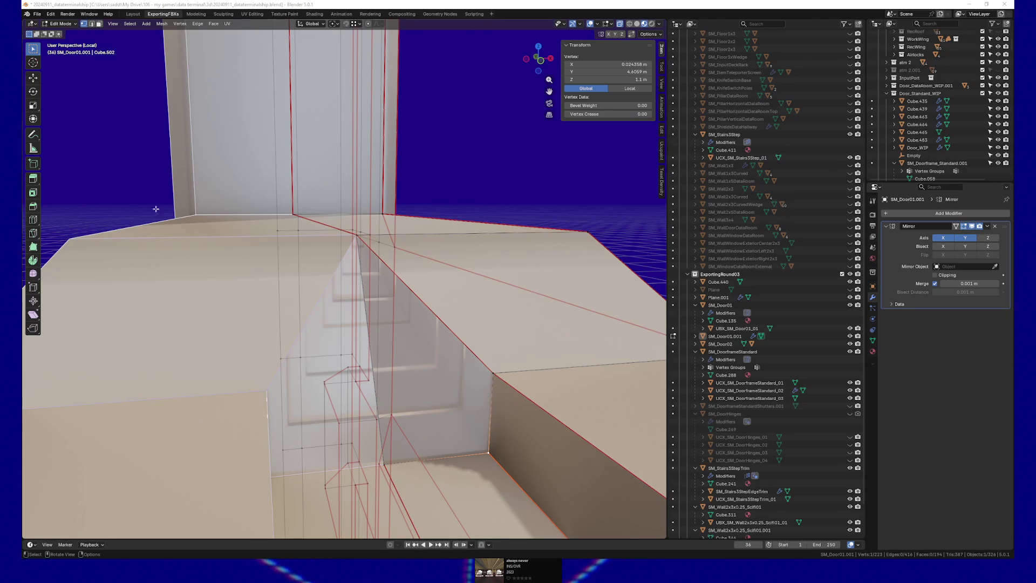
Step: Extrude a new vertex from the notch corner along X to the X = 0 centre line
mouse_move(461, 353)
mouse_down()
mouse_move(445, 363)
mouse_move(475, 419)
mouse_up()
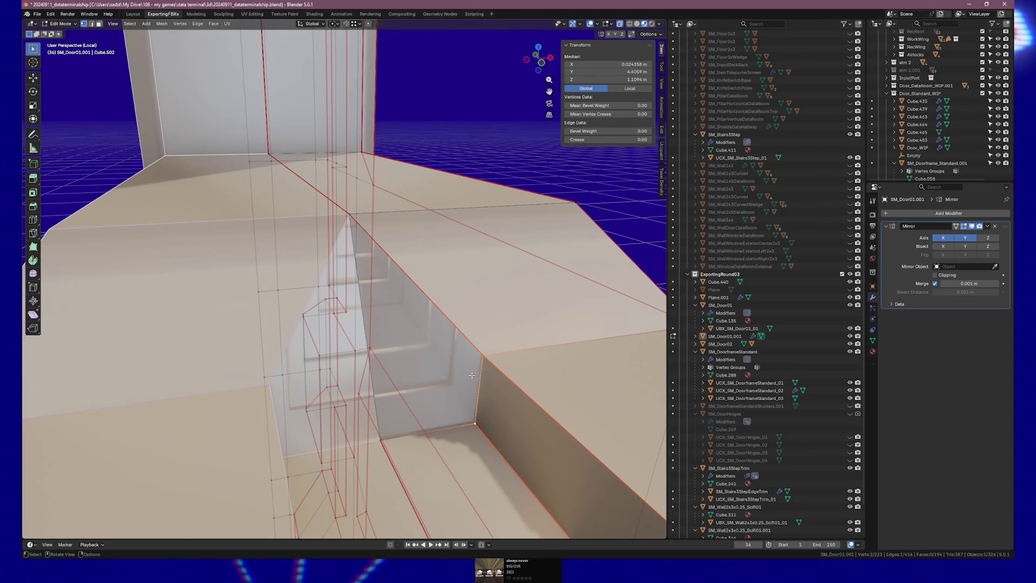
key(e)
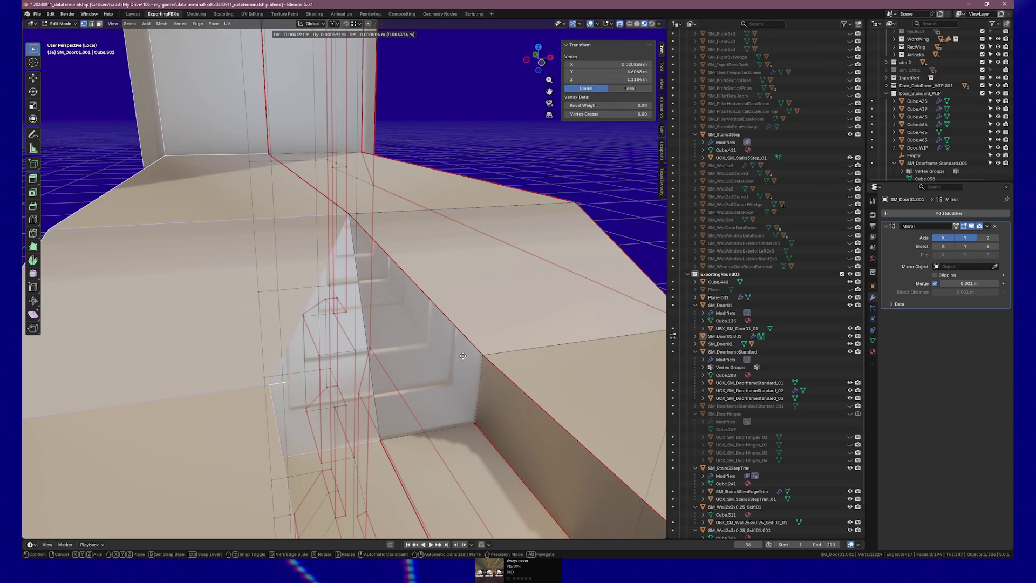
key(x)
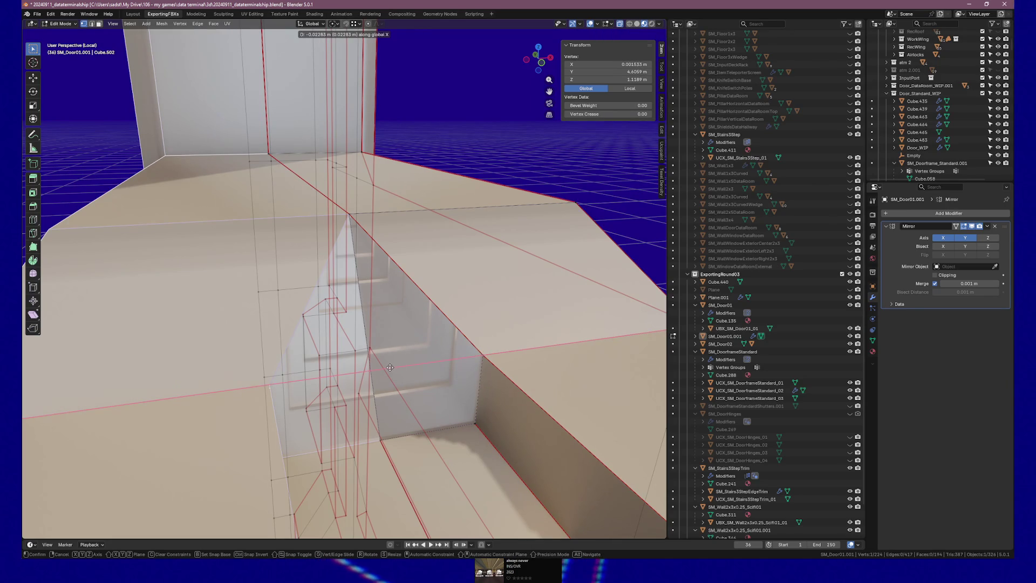
ctrl+click(382, 440)
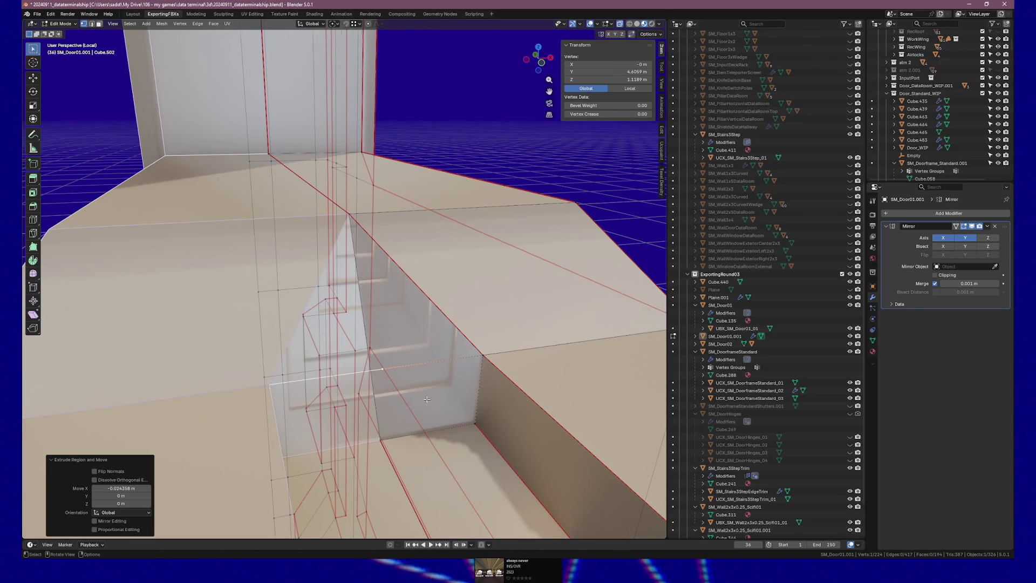
Step: Select four corner vertices of the notch opening and fill them with a trial quad face
drag(428, 400, 411, 395)
shift+click(388, 458)
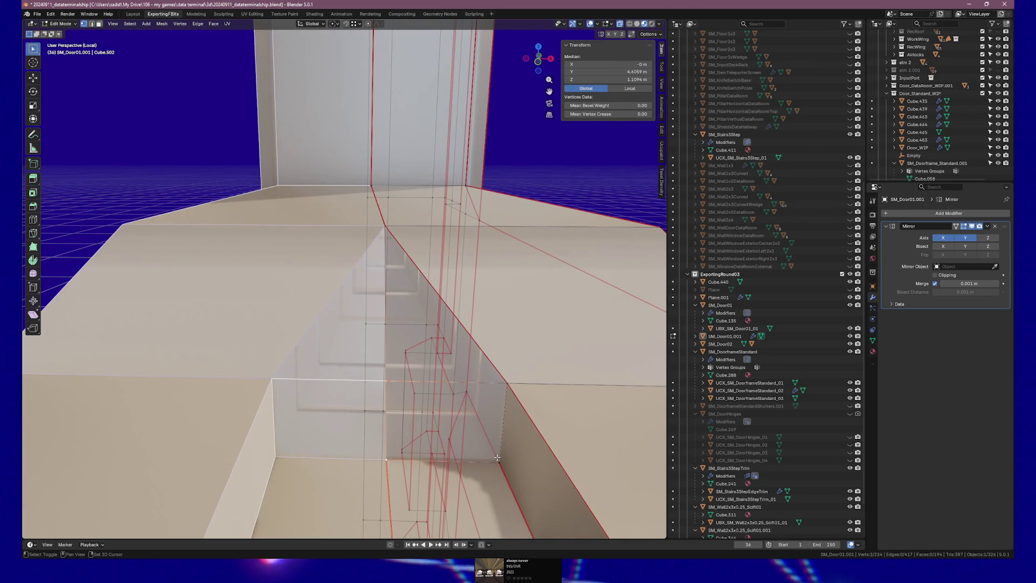
shift+click(497, 458)
shift+click(505, 386)
shift+click(422, 458)
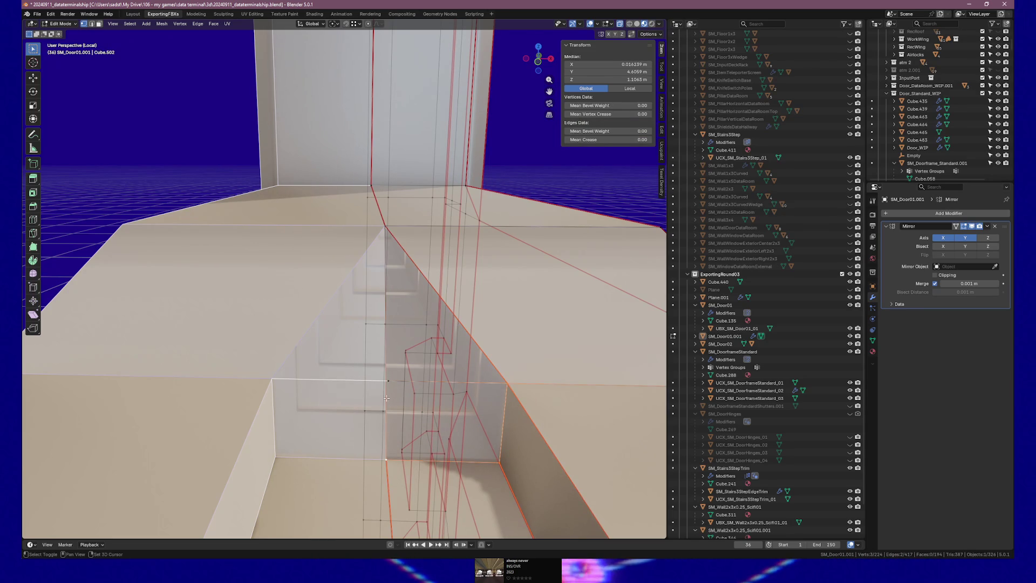
shift+click(389, 380)
key(f)
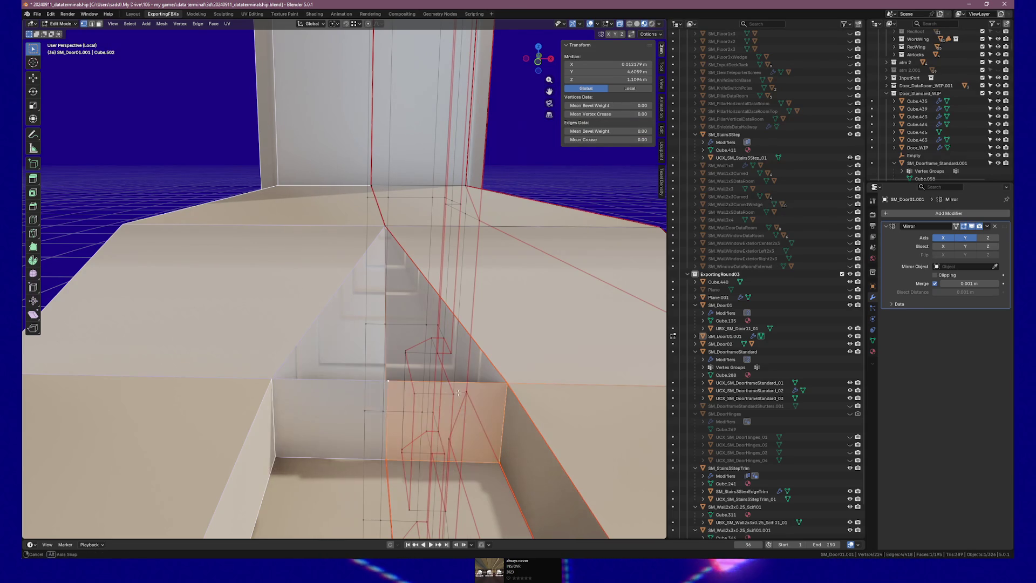
Step: Delete the unwanted trial quad face with X
click(390, 391)
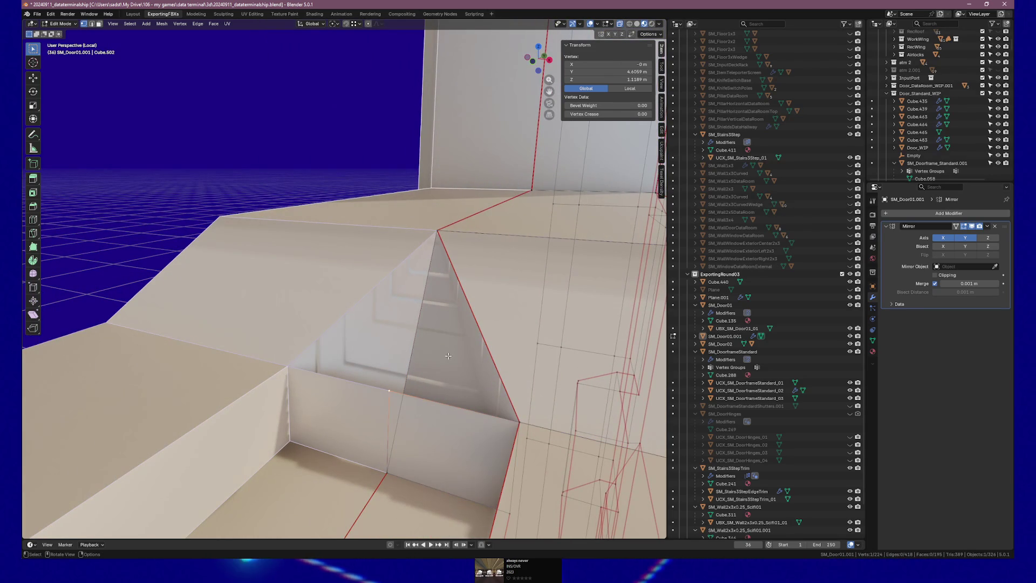
key(alt+a)
click(458, 390)
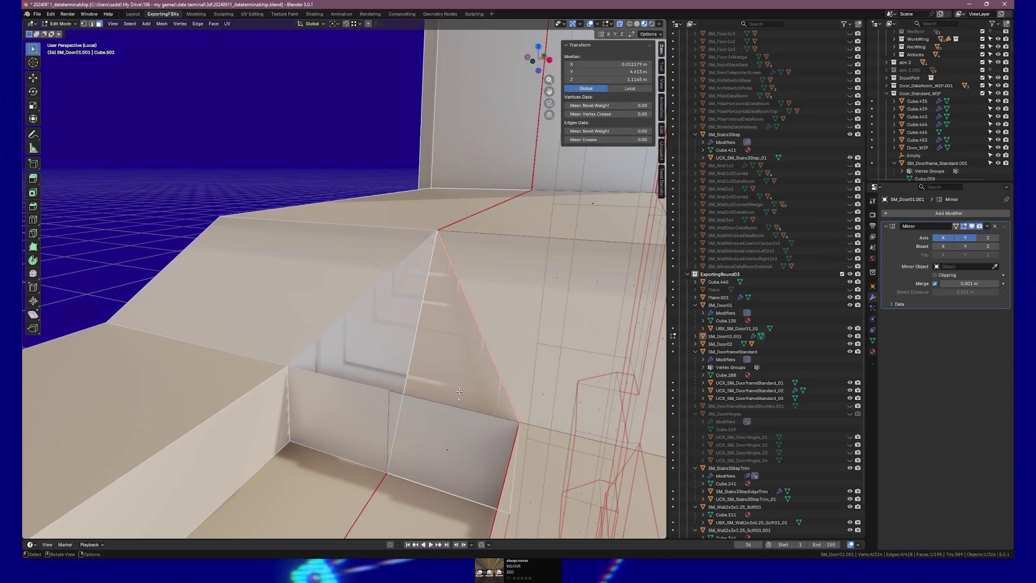
key(x)
click(472, 399)
Step: Fill the remaining hole with a three-vertex face and return to Object Mode
mouse_move(472, 397)
mouse_down()
mouse_move(519, 403)
mouse_move(500, 391)
mouse_up()
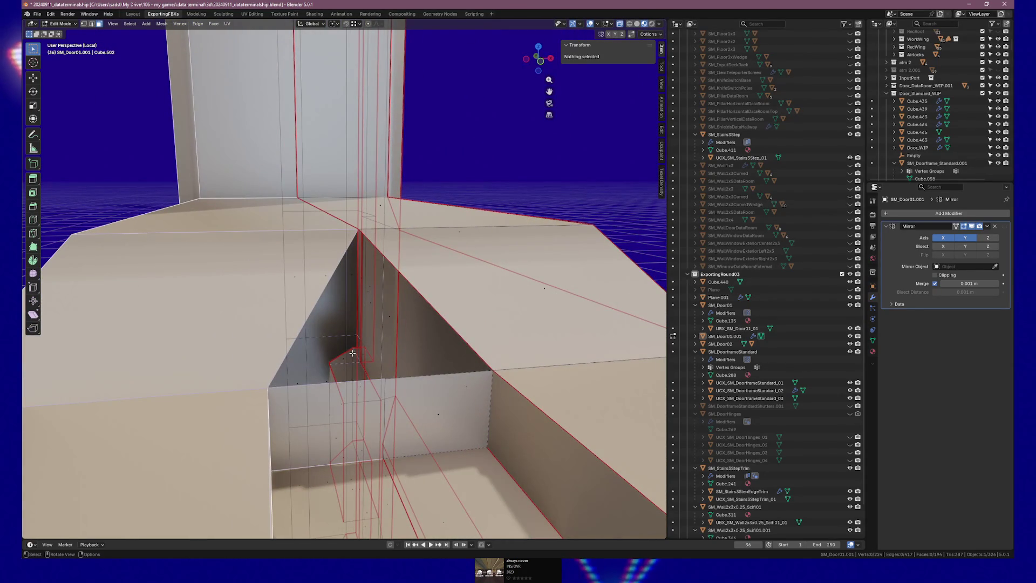
mouse_move(415, 363)
mouse_down()
mouse_move(341, 402)
mouse_move(431, 392)
mouse_up()
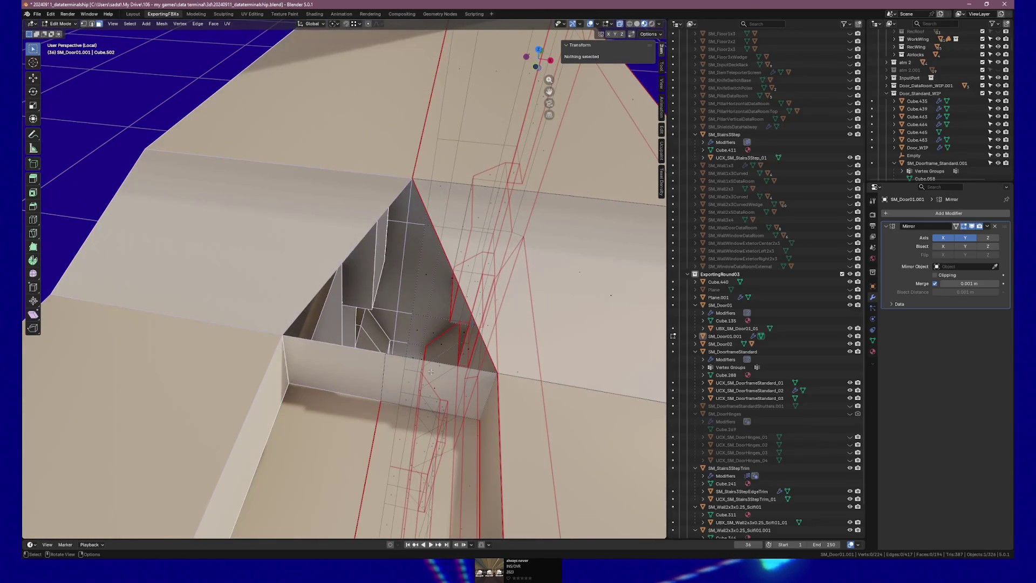
click(381, 355)
drag(381, 355, 422, 266)
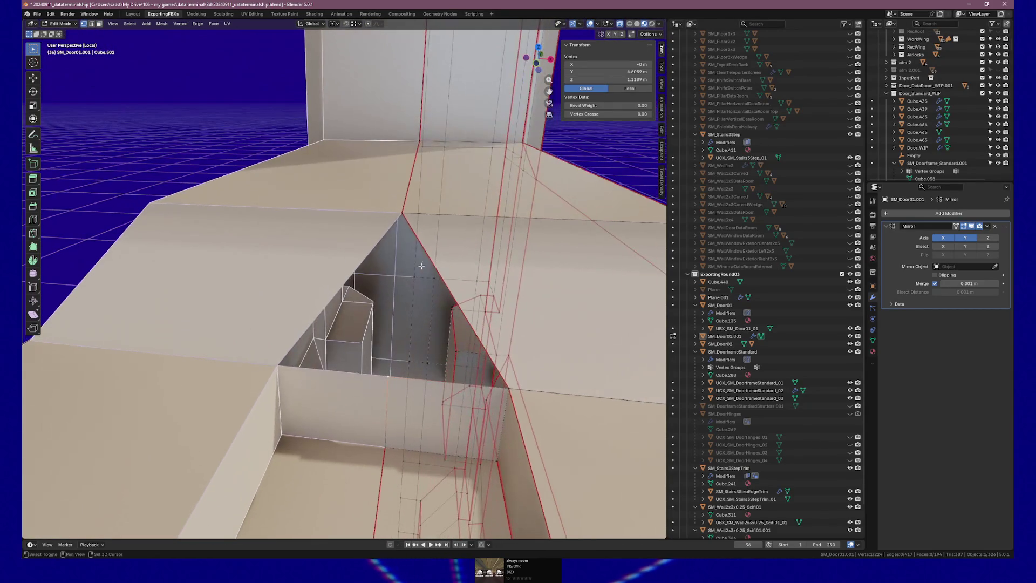
shift+click(503, 390)
key(f)
mouse_move(504, 391)
mouse_down()
mouse_move(479, 389)
mouse_move(503, 393)
mouse_move(494, 402)
mouse_move(408, 396)
mouse_move(462, 400)
mouse_move(459, 388)
mouse_up()
key(Tab)
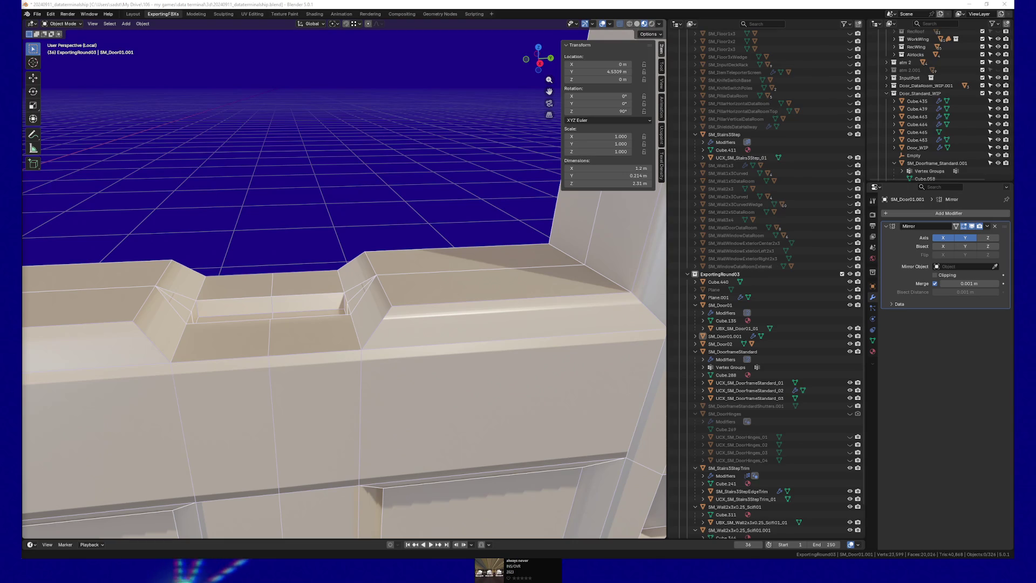
Step: Check Shade Flat on SM_Door01.001, orbit to the pillar, and re-enter Edit Mode
right_click(306, 219)
mouse_move(347, 162)
mouse_down()
mouse_move(314, 169)
mouse_move(376, 215)
mouse_move(340, 245)
mouse_move(366, 231)
mouse_up()
key(Escape)
key(Tab)
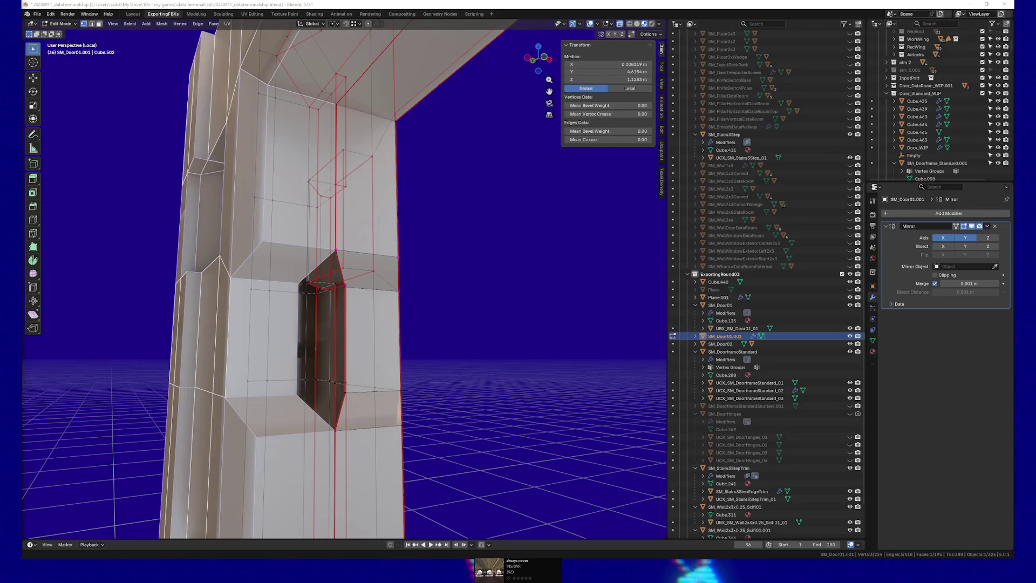
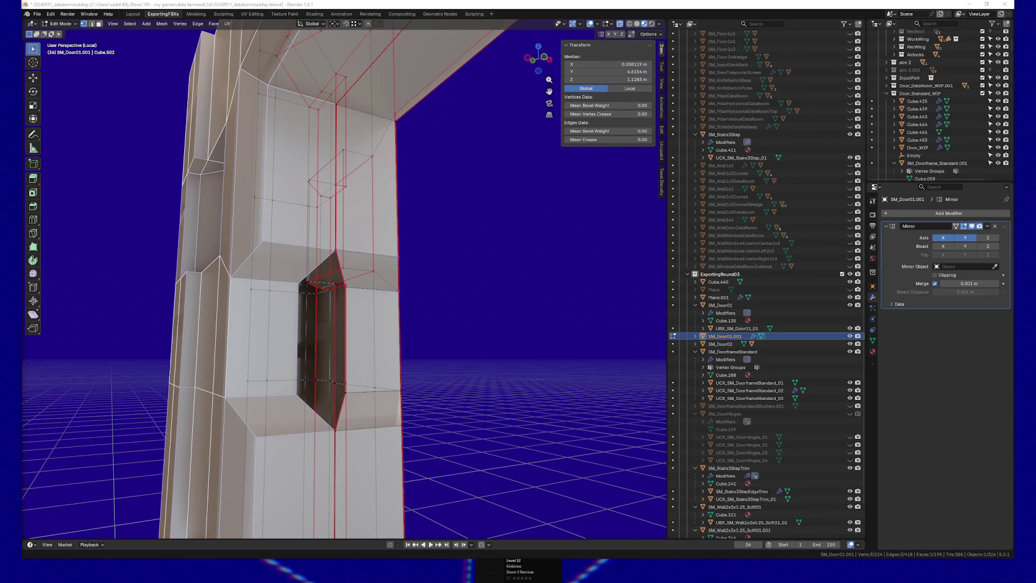
Step: Select and inspect two vertices on the pillar notch, leaving their median Y unchanged
drag(313, 302, 353, 306)
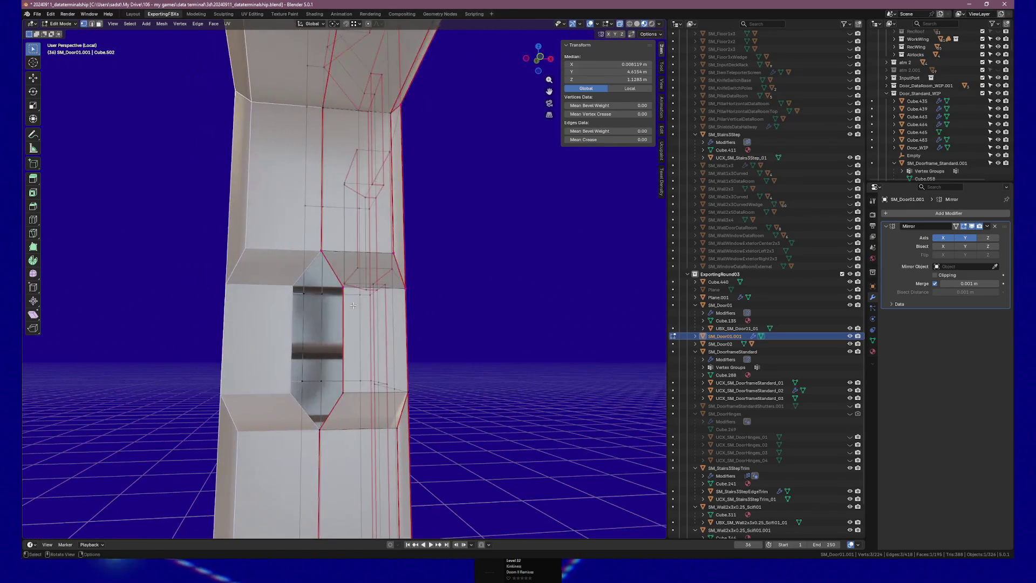
click(361, 386)
mouse_move(360, 386)
mouse_down()
mouse_move(400, 381)
mouse_move(379, 352)
mouse_move(385, 358)
mouse_up()
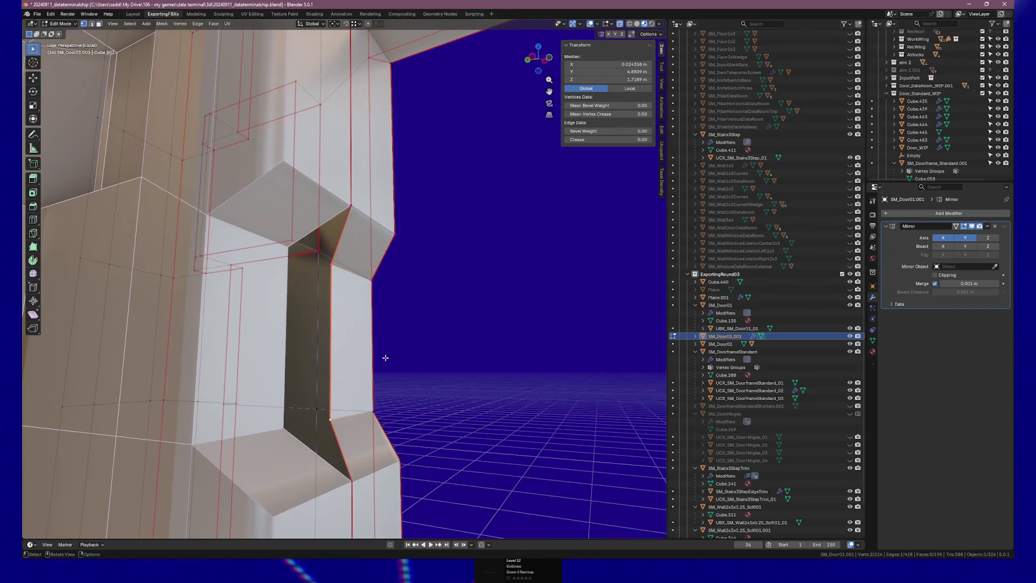
click(620, 72)
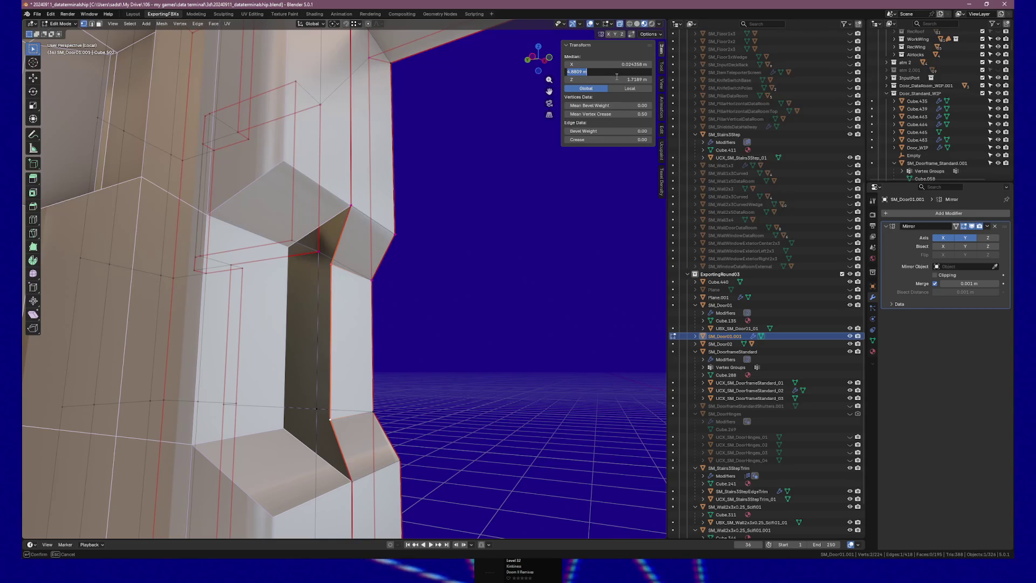
key(Return)
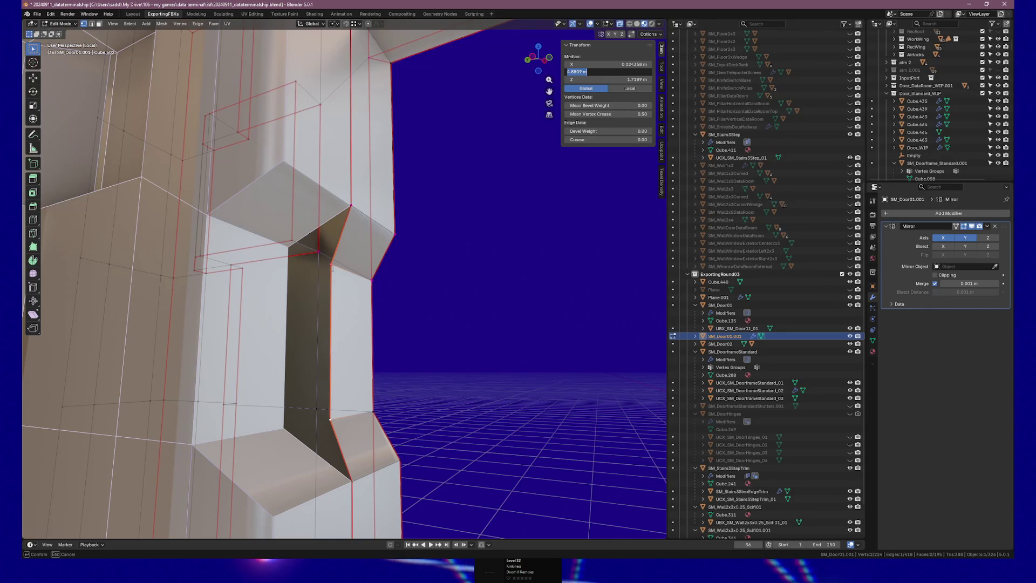
click(334, 420)
shift+click(350, 478)
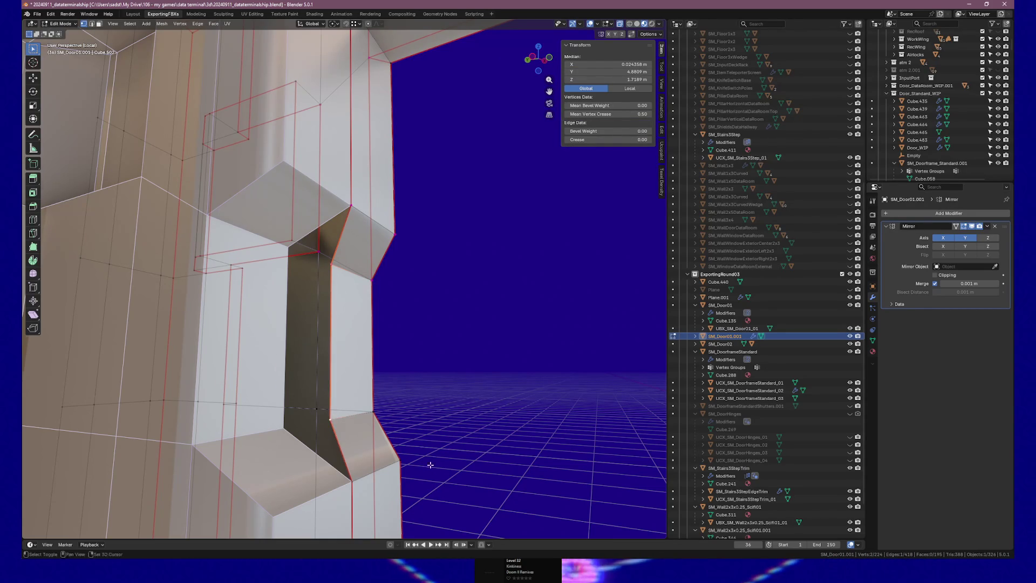
Step: Select the top ledge recess vertex and keep its Z height at 1.1189 m
scroll(354, 238, up, 3)
scroll(382, 192, down, 5)
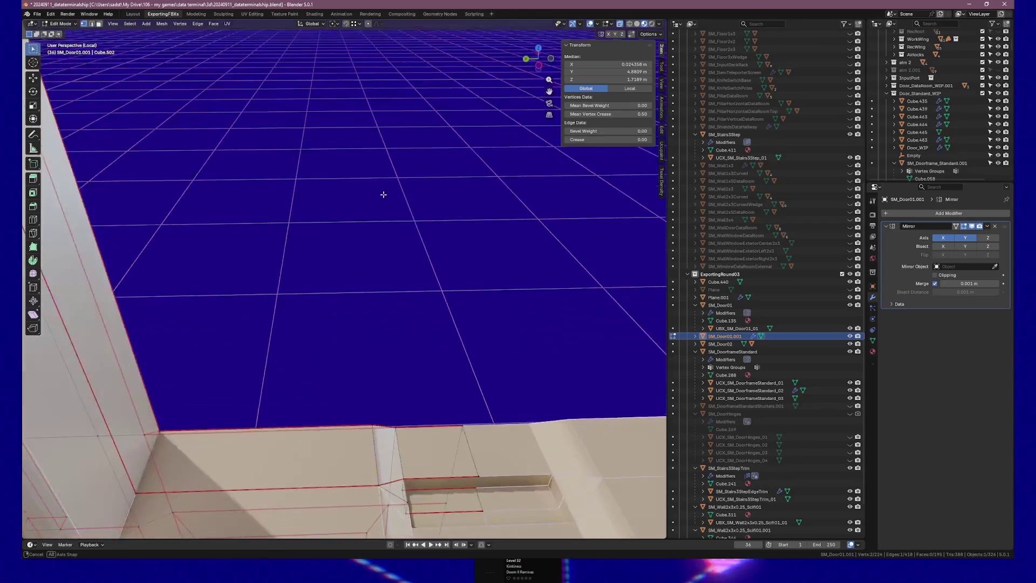
scroll(391, 335, up, 3)
click(391, 333)
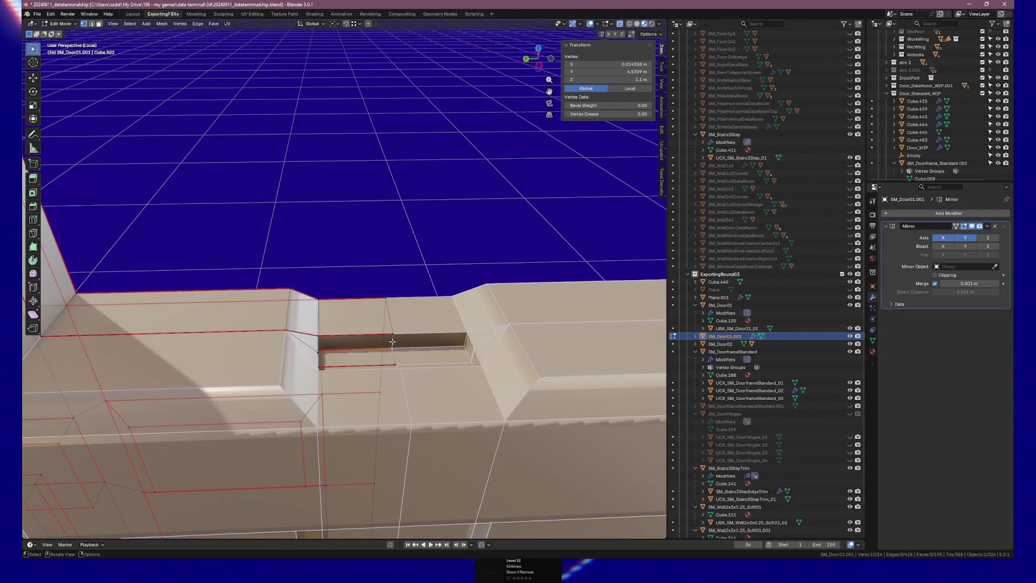
key(ctrl+z)
click(604, 79)
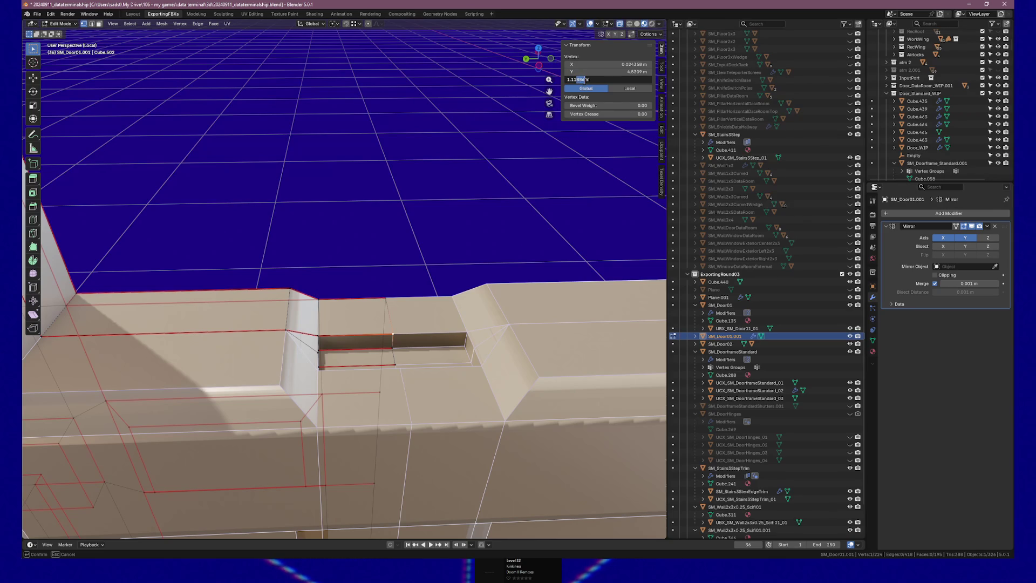
key(Return)
Step: Select the four recess floor vertices and lower their median Z by 0.01 to 1.0989 m
drag(375, 342, 251, 319)
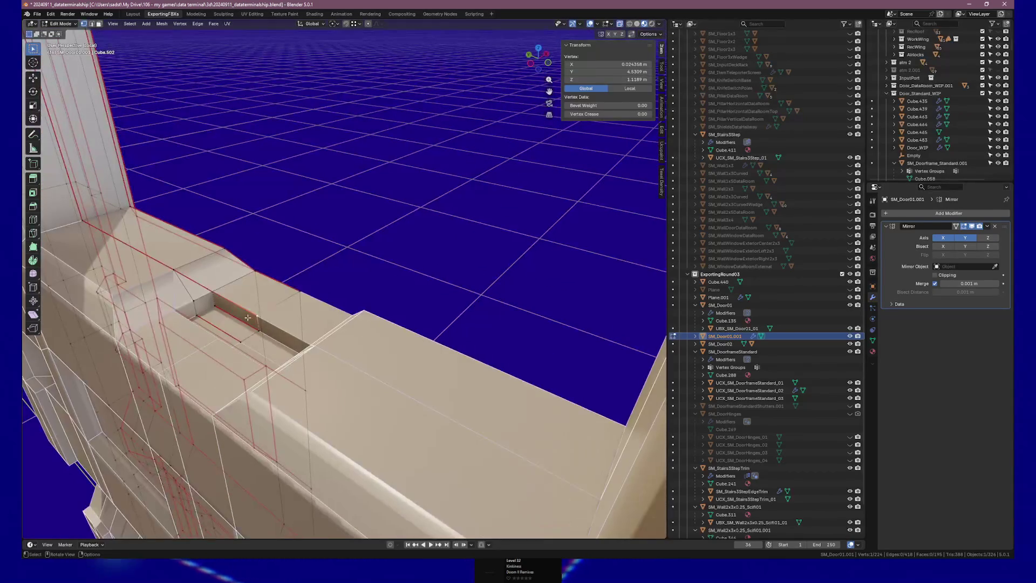
shift+click(240, 338)
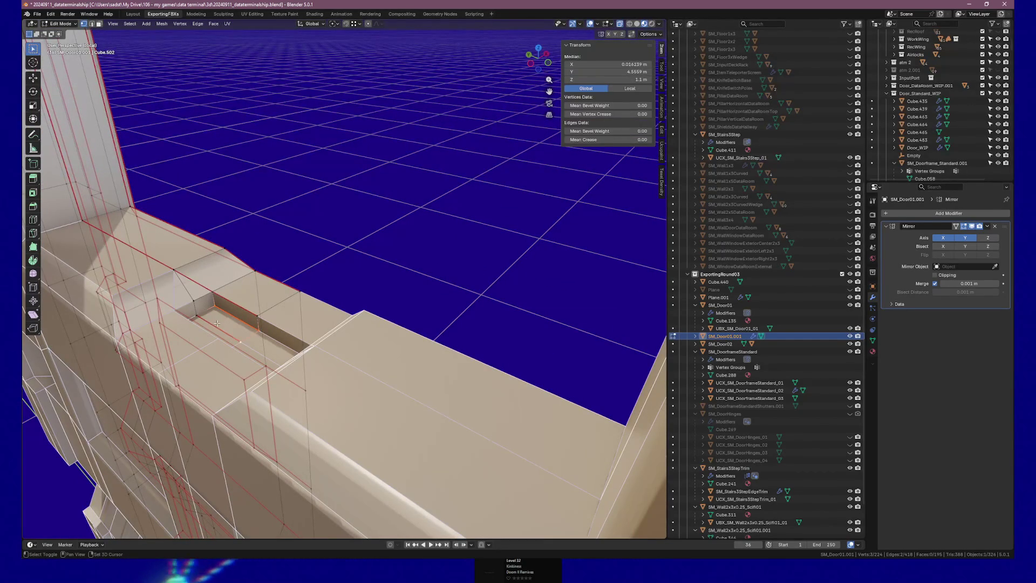
shift+click(198, 314)
click(616, 80)
key(Right)
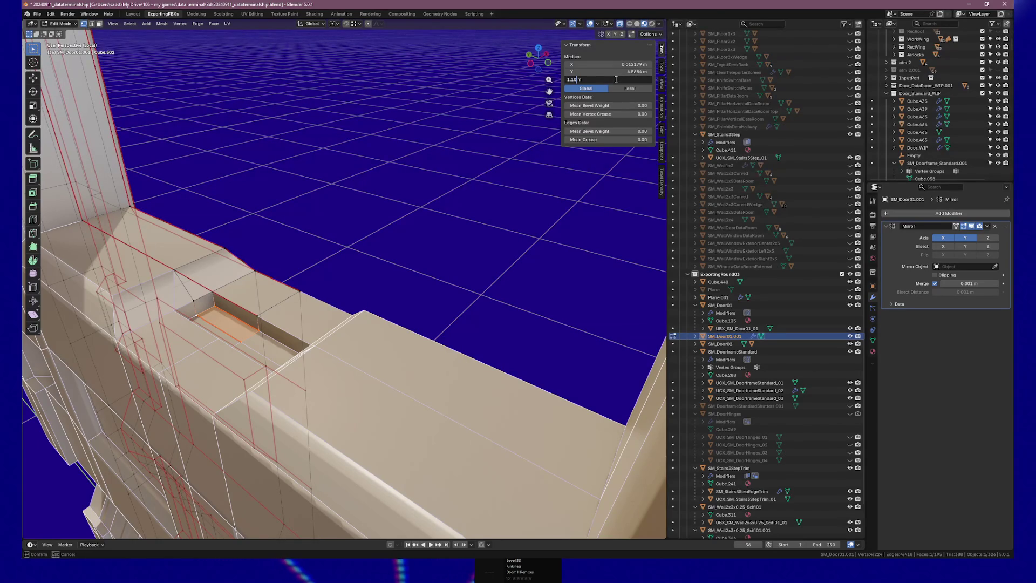
key(Return)
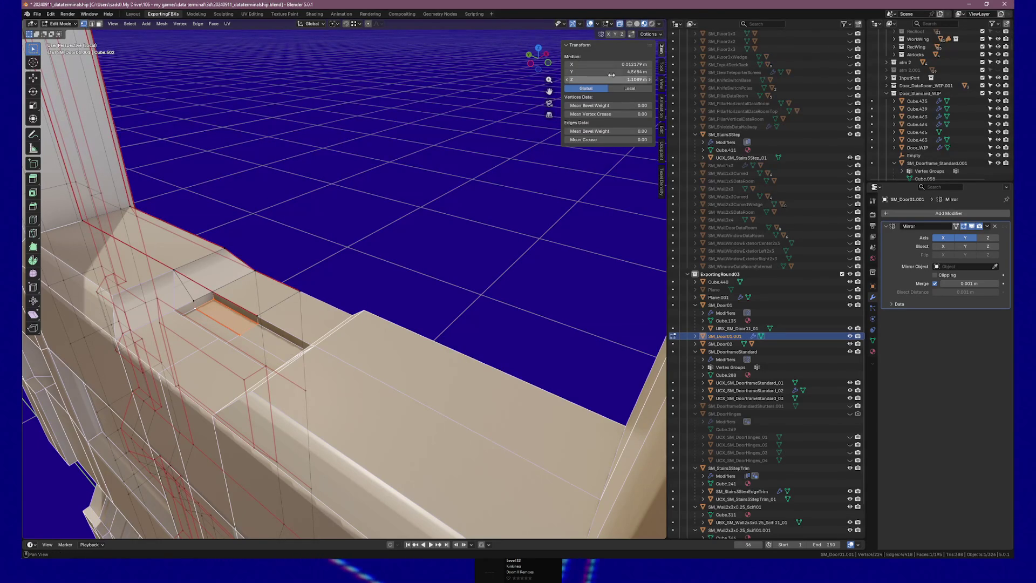
click(621, 80)
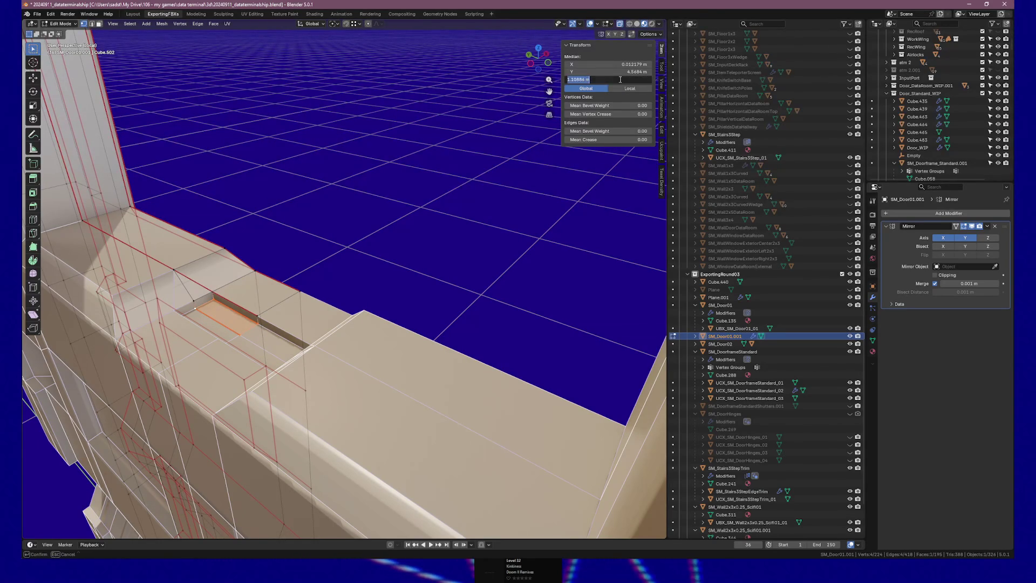
text(-)
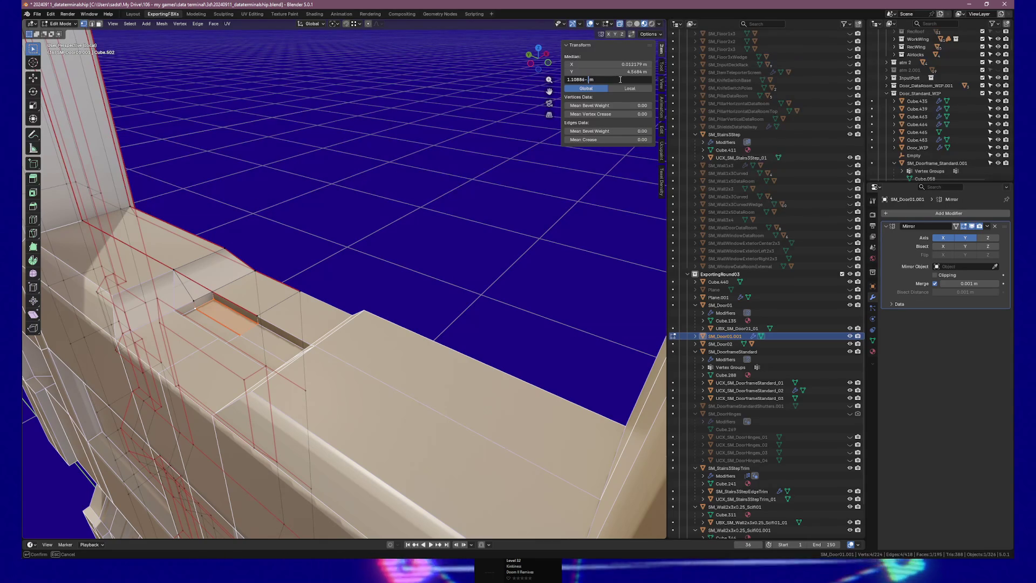
text(0.01)
key(Return)
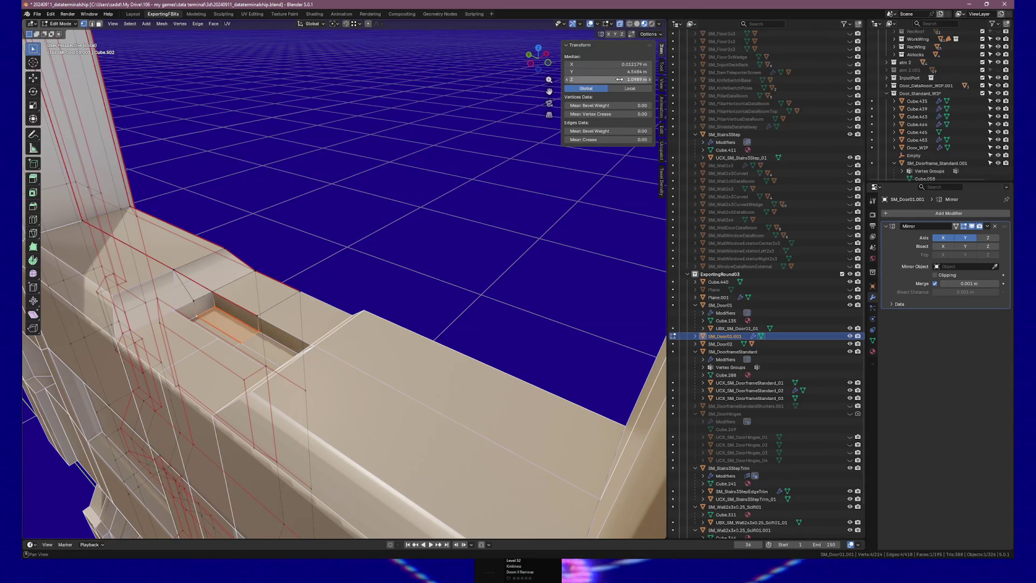
mouse_move(335, 249)
mouse_down()
mouse_move(261, 204)
mouse_move(393, 306)
mouse_up()
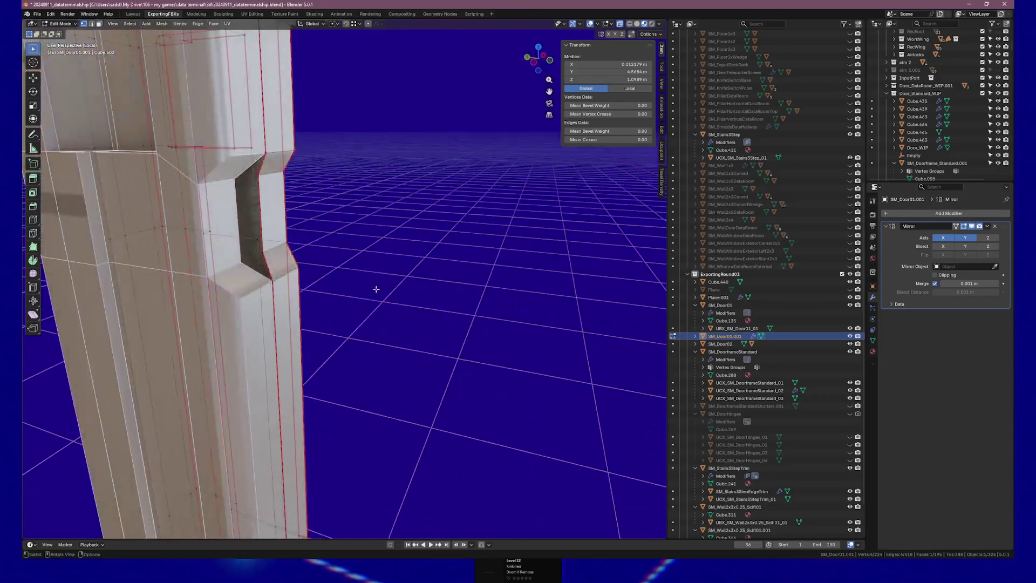
Step: Extrude the notch's inner edge in place and set its vertices' Y to 4.9009 m
click(262, 180)
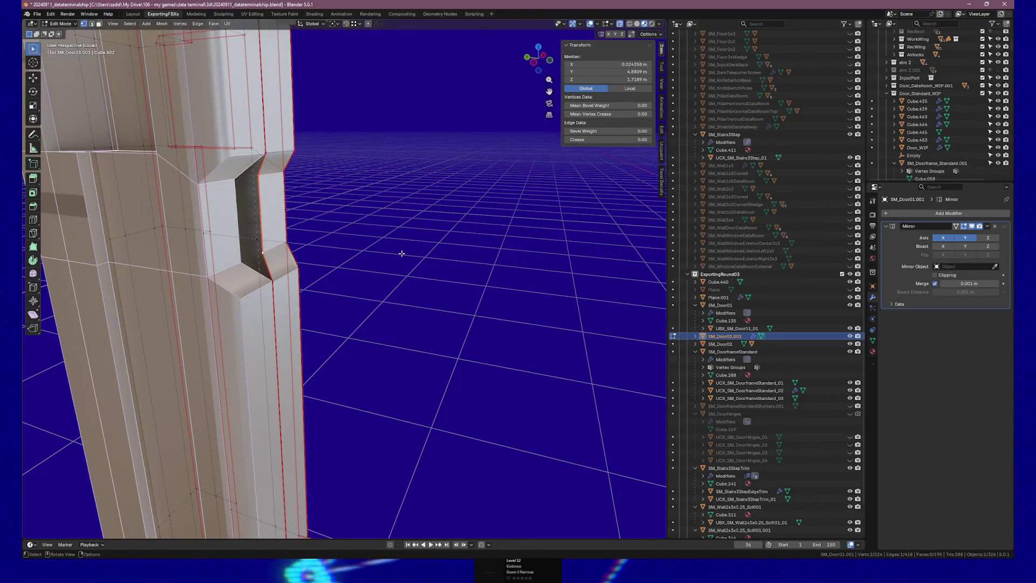
key(e)
key(y)
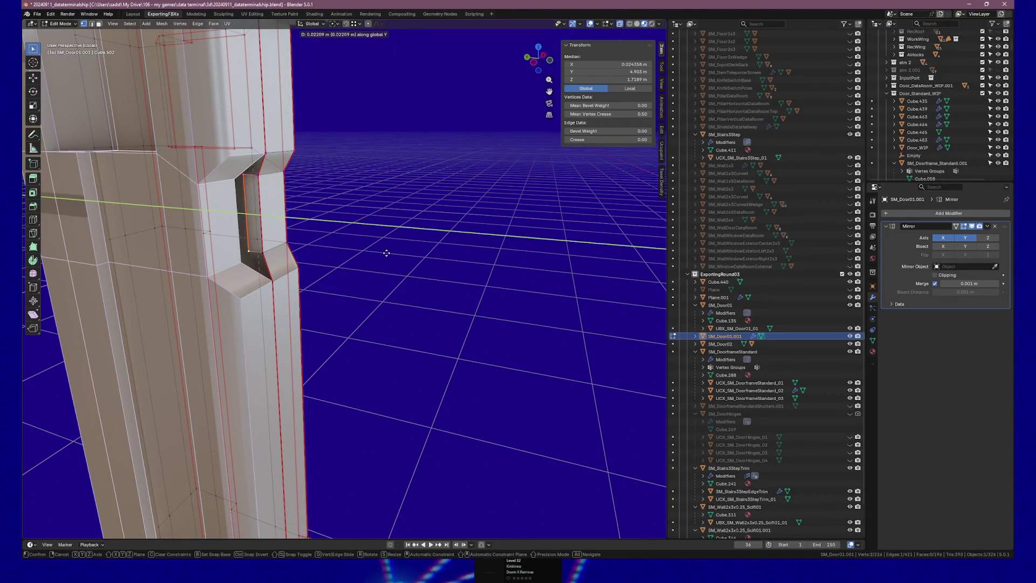
click(389, 255)
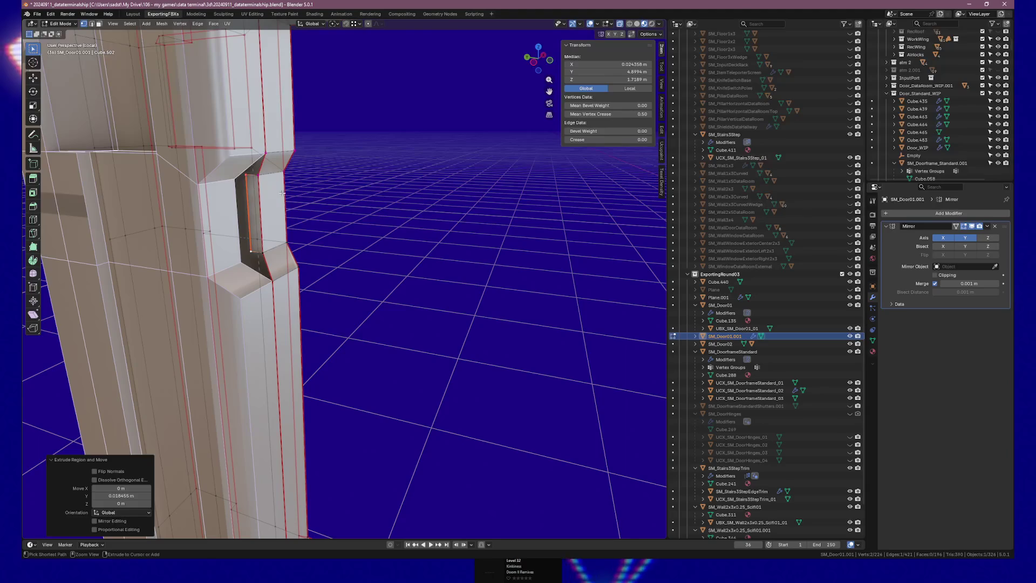
key(ctrl+z)
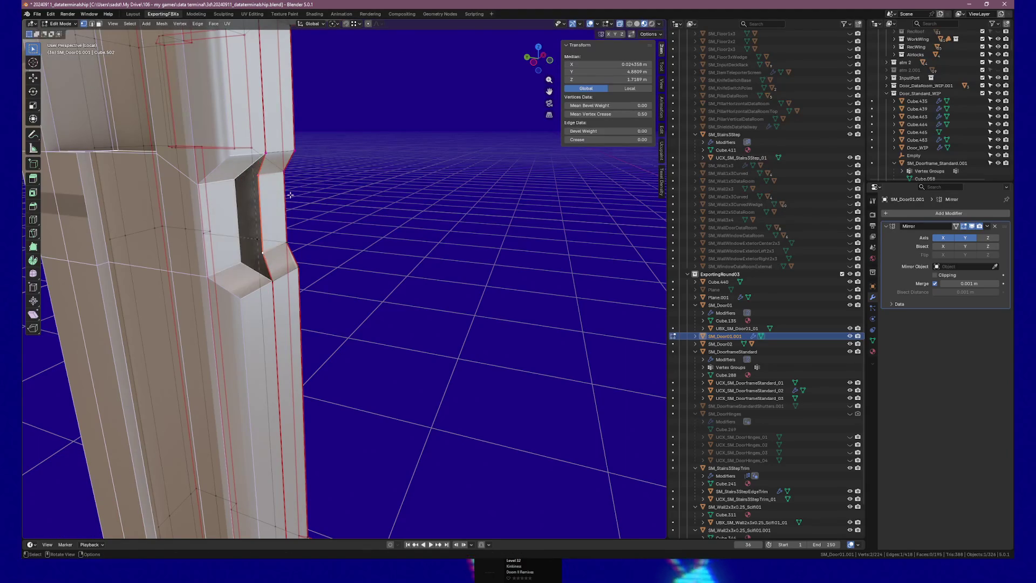
key(e)
key(Escape)
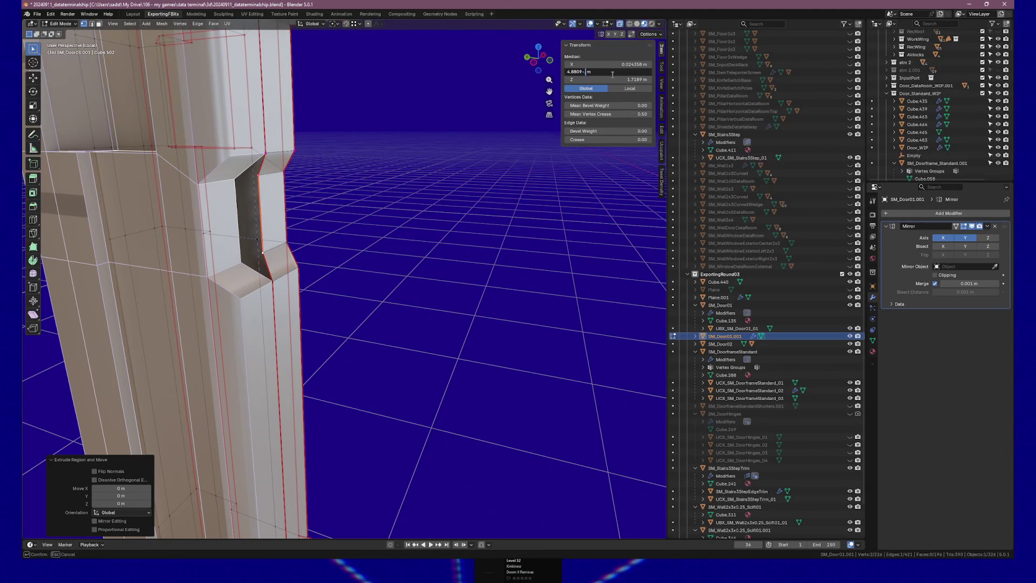
key(Return)
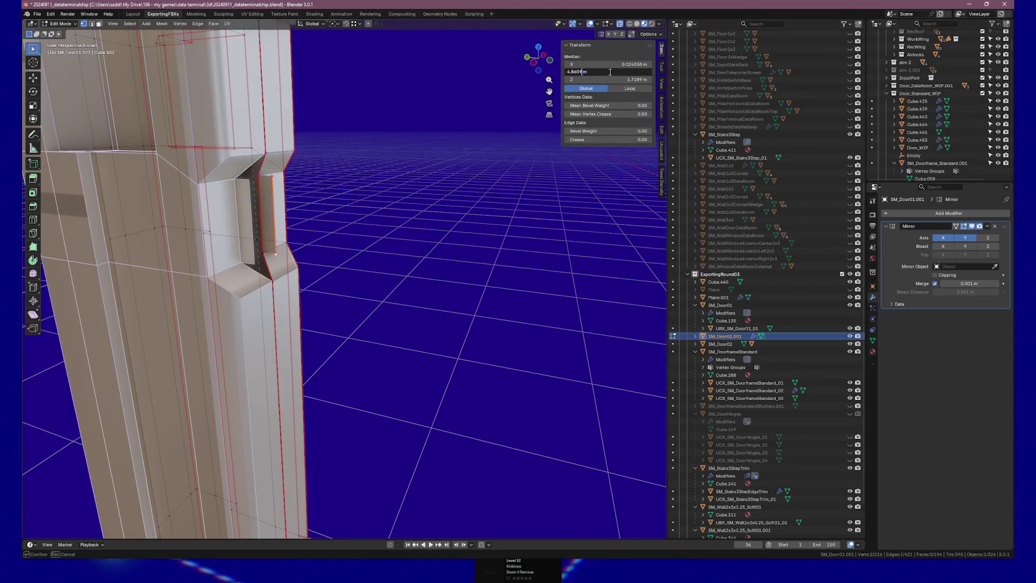
key(Return)
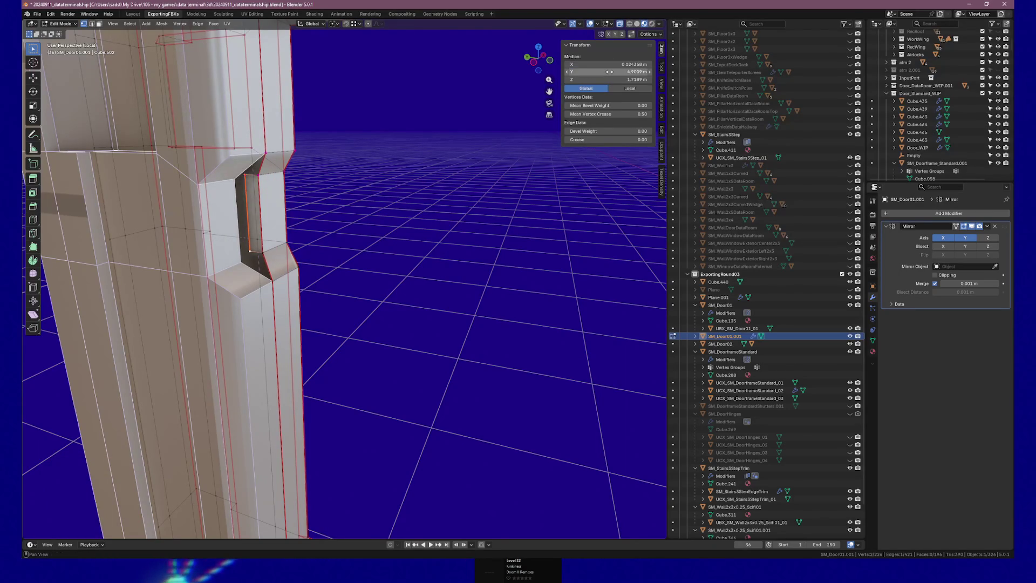
Step: Select the four corner vertices of the narrow strip face lining the notch
mouse_move(346, 170)
mouse_down()
mouse_move(310, 163)
mouse_move(394, 342)
mouse_move(302, 43)
mouse_move(378, 162)
mouse_move(474, 266)
mouse_move(382, 121)
mouse_move(394, 215)
mouse_move(412, 95)
mouse_move(406, 214)
mouse_up()
mouse_move(388, 118)
mouse_down()
mouse_move(370, 234)
mouse_move(322, 243)
mouse_move(297, 213)
mouse_move(301, 201)
mouse_up()
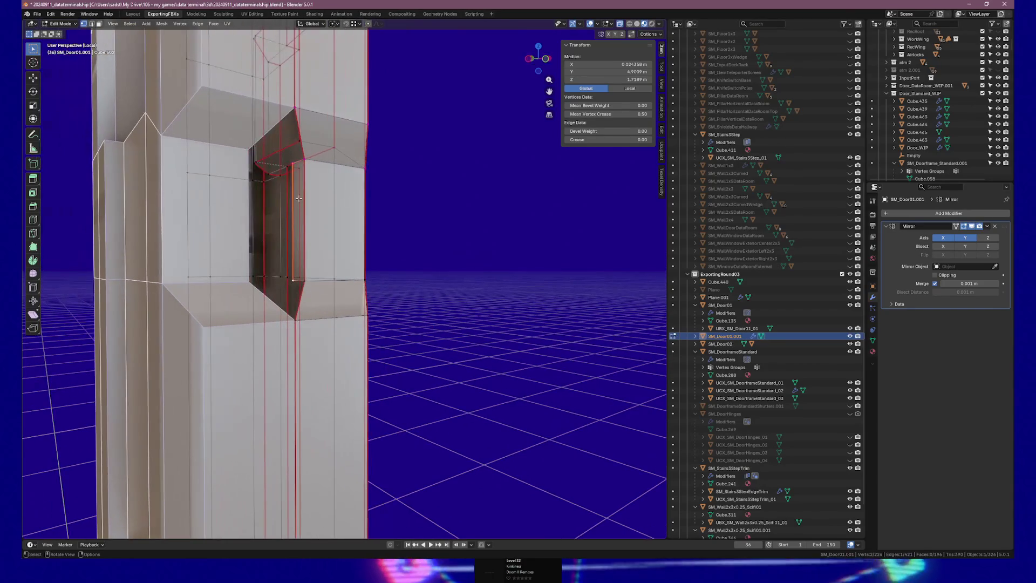
click(292, 163)
shift+click(298, 281)
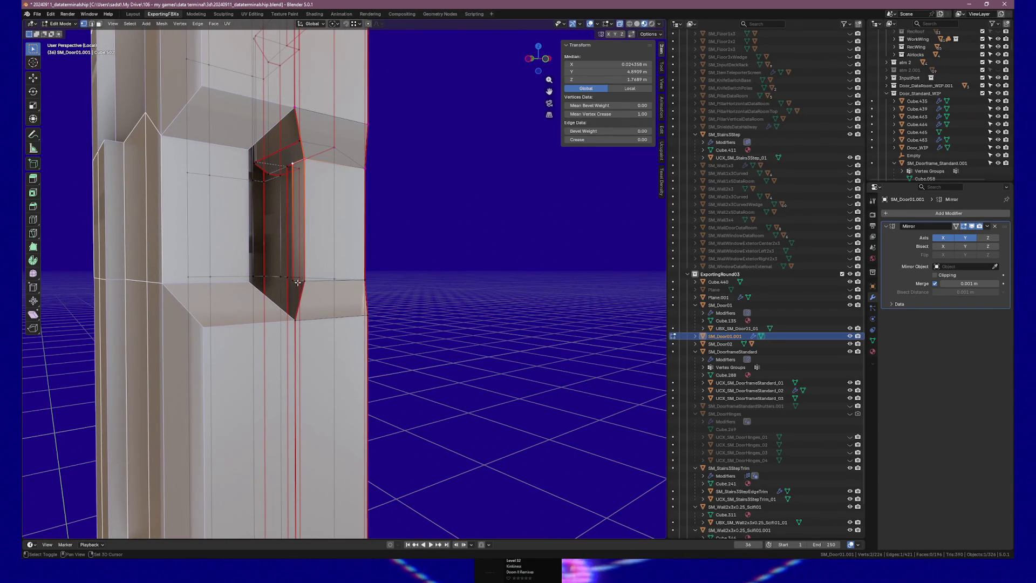
shift+click(303, 282)
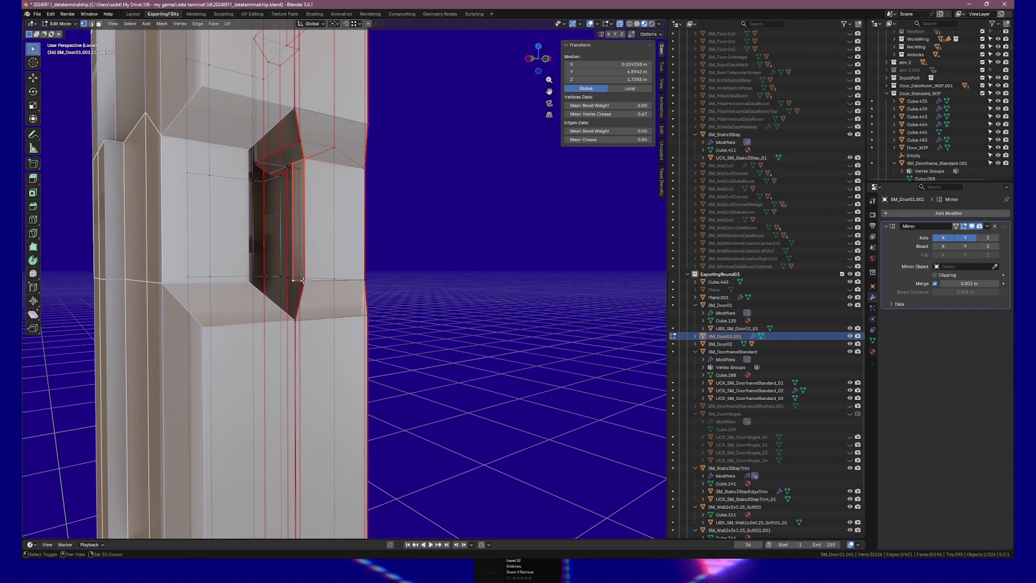
shift+click(303, 160)
drag(324, 243, 331, 248)
Step: Extrude the notch face in place with no offset
key(e)
right_click(320, 245)
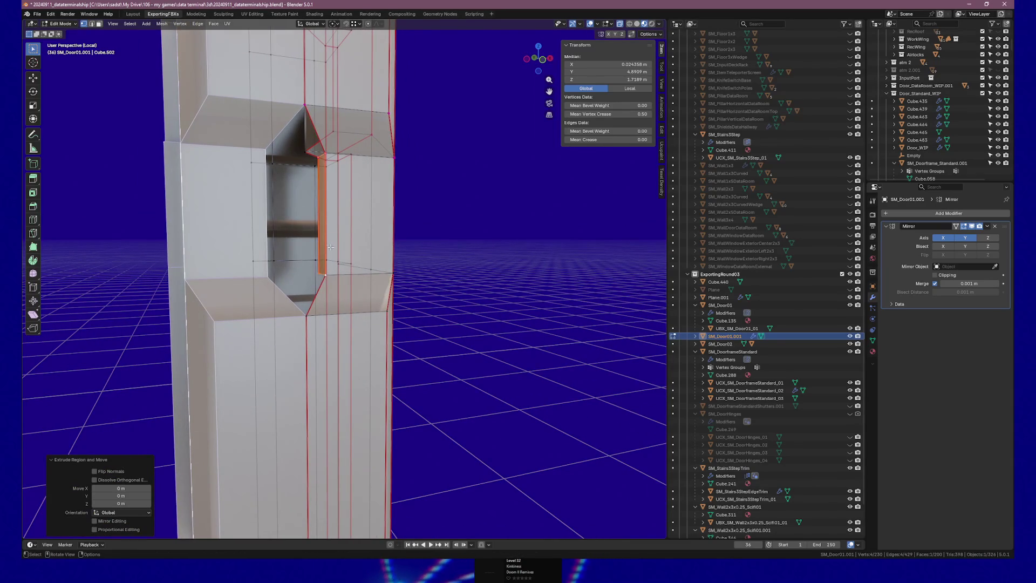
click(328, 209)
click(329, 217)
drag(329, 217, 332, 209)
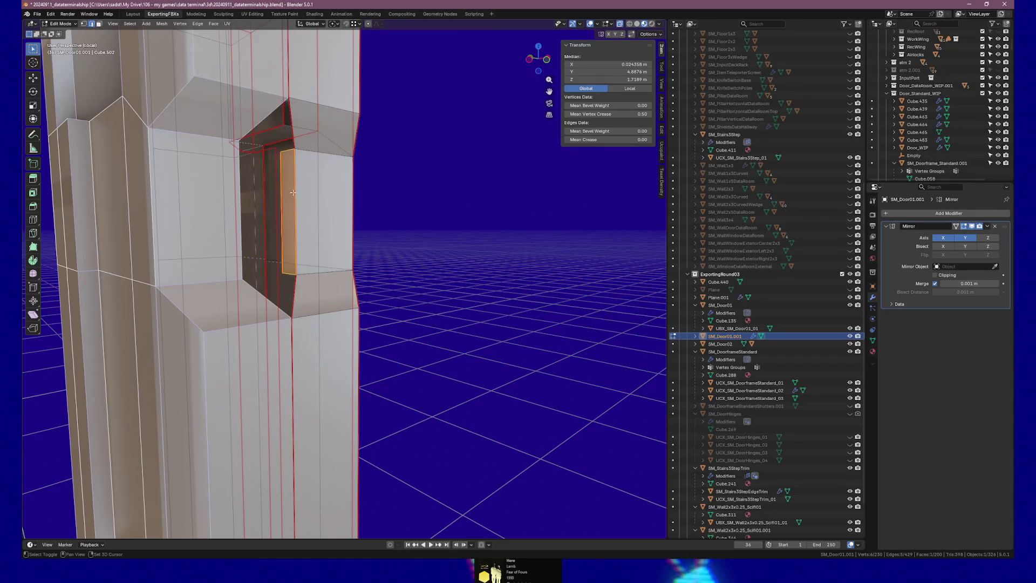
Step: Select the notch's inner edge vertices and switch to front orthographic view
alt+click(282, 250)
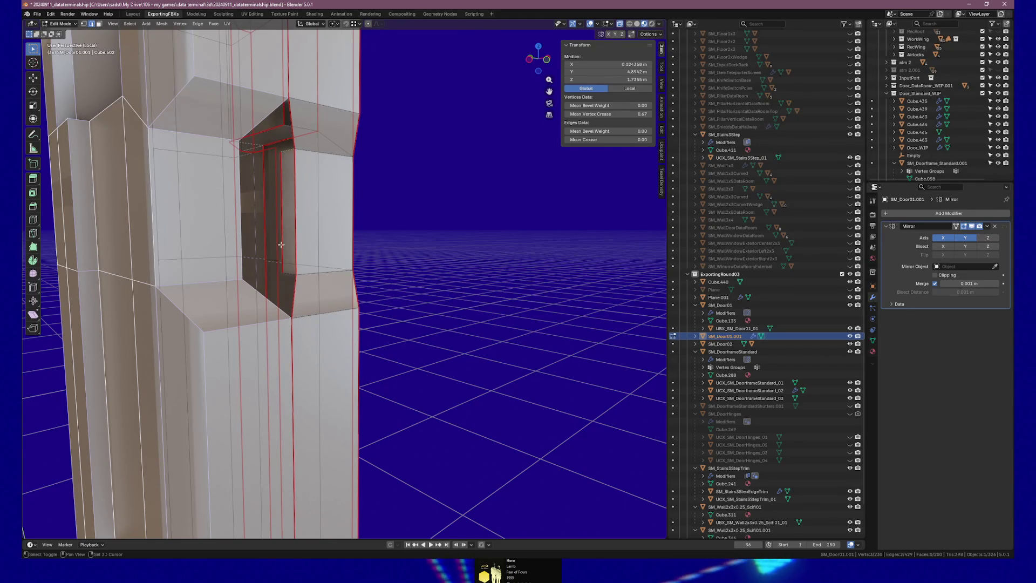
drag(282, 250, 286, 253)
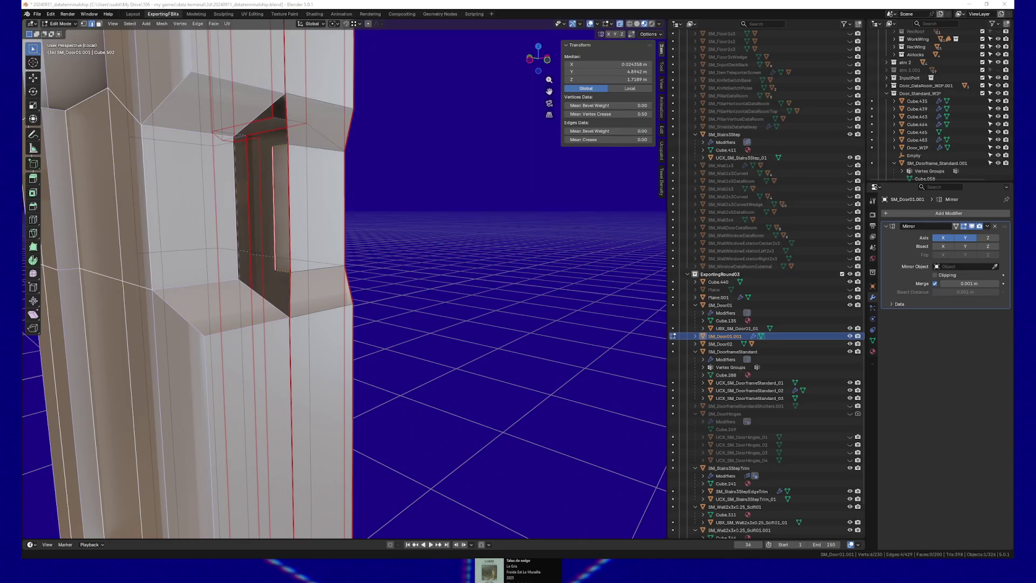
drag(281, 186, 298, 184)
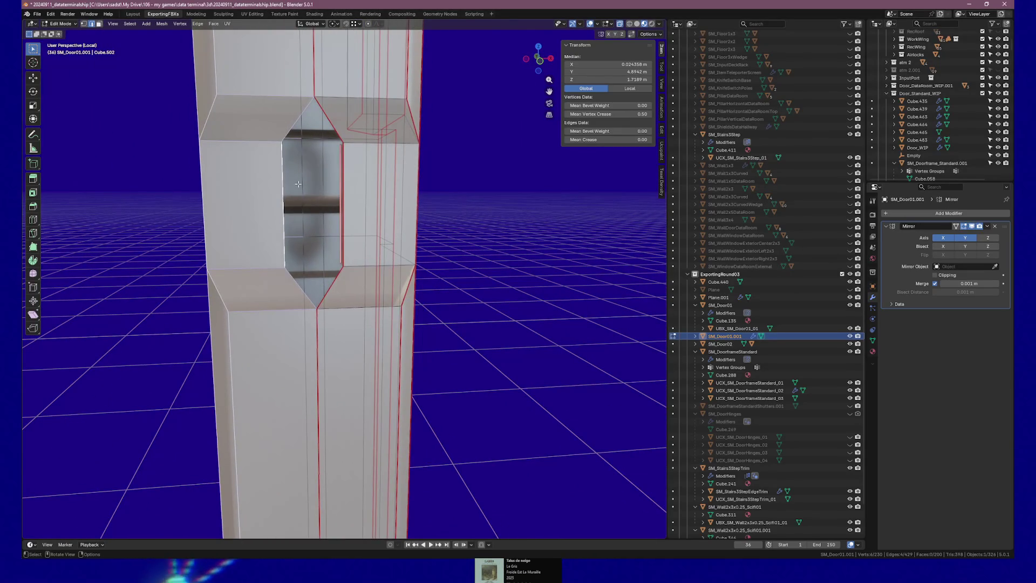
key(KP_1)
Step: Switch to back orthographic view and zoom in on the door frame's notch
scroll(384, 183, up, 5)
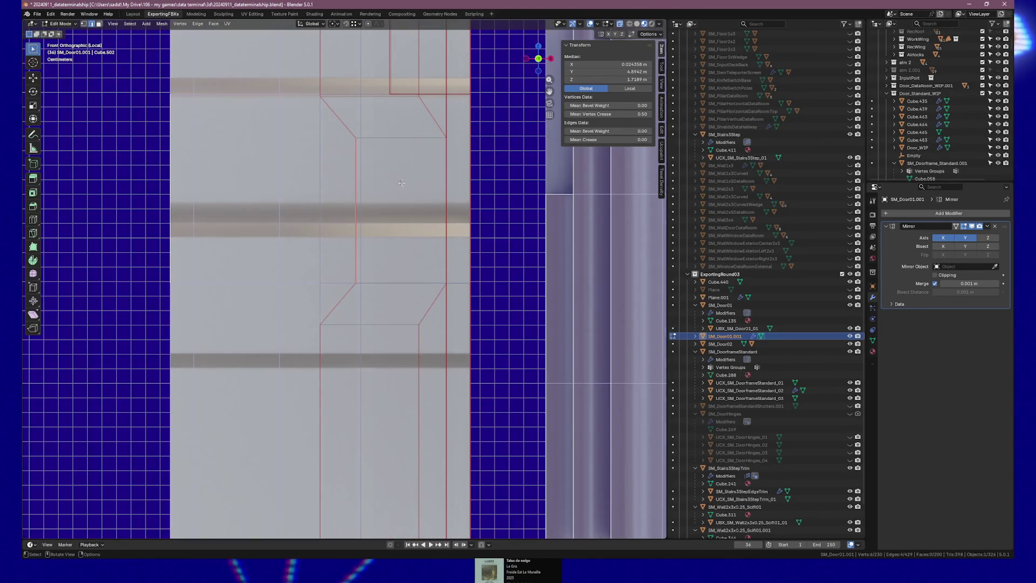
key(ctrl+KP_1)
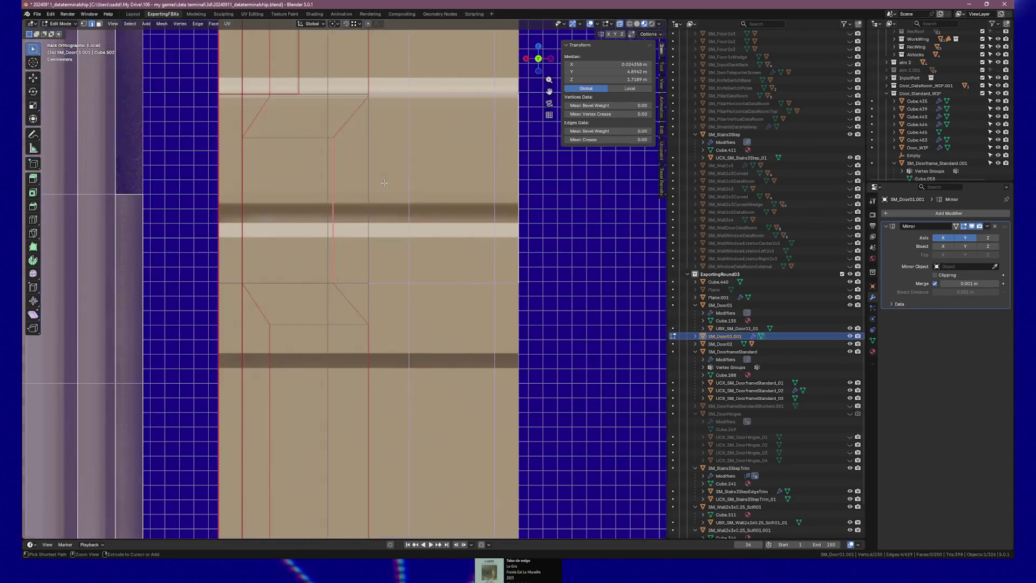
scroll(384, 183, down, 6)
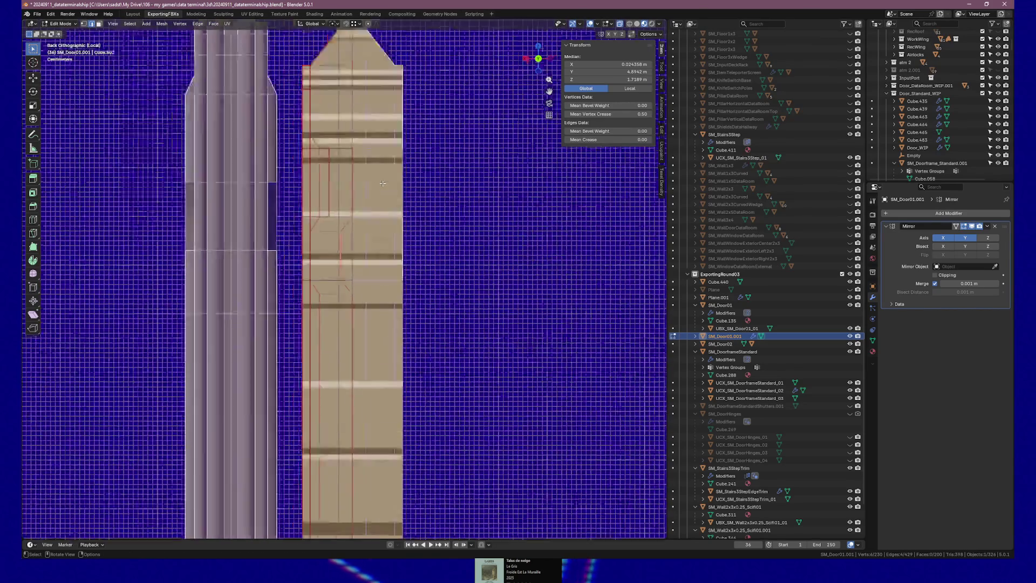
scroll(344, 264, up, 8)
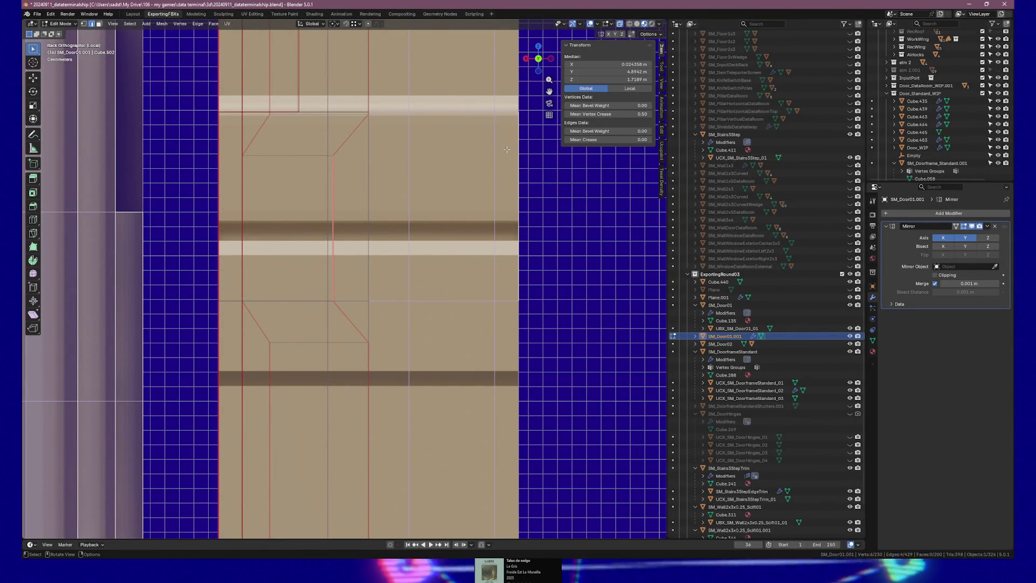
Step: With X-ray on, extrude the notch edges about -0.024 m along global X, then restore solid shading
key(alt+z)
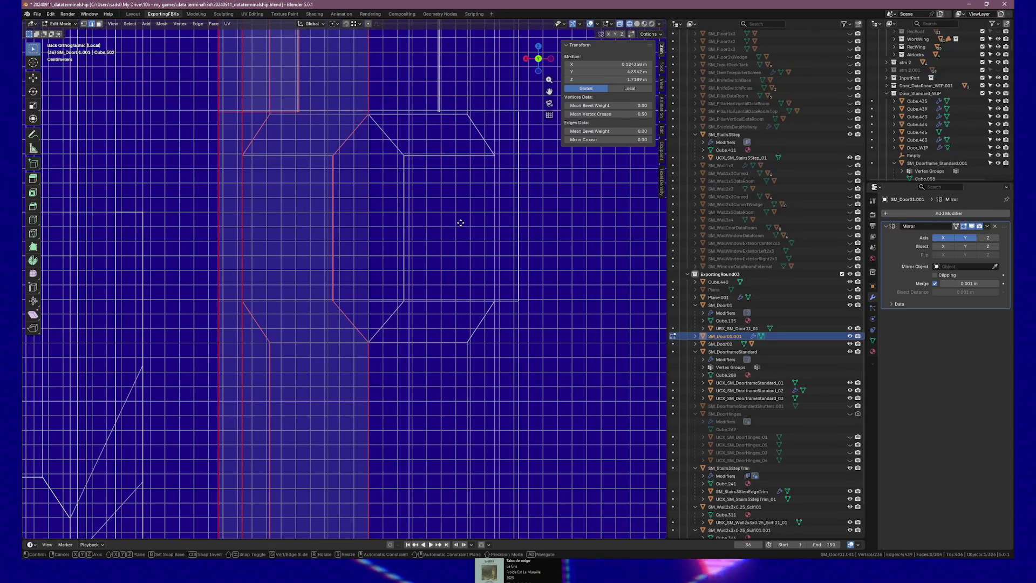
key(e)
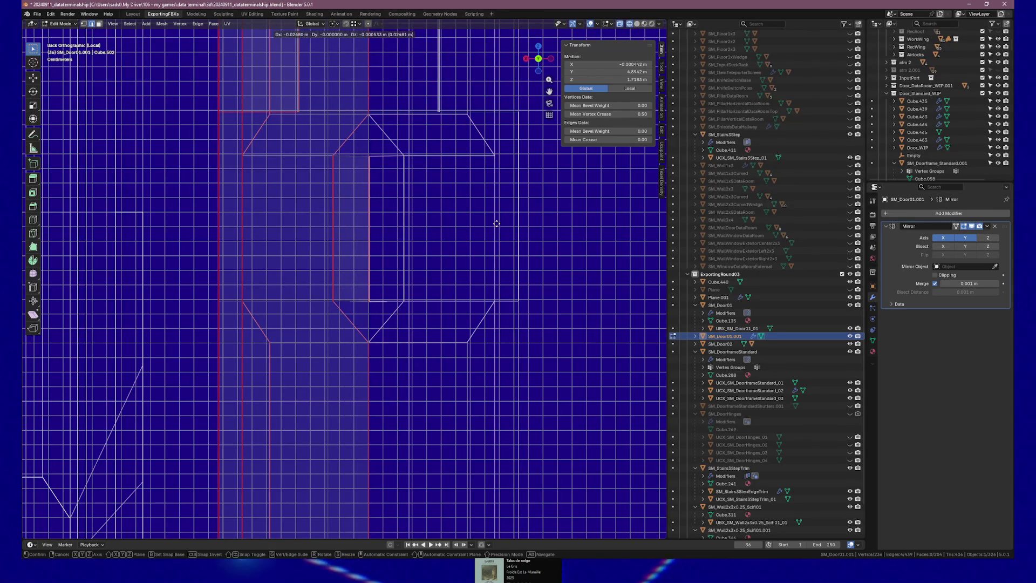
key(x)
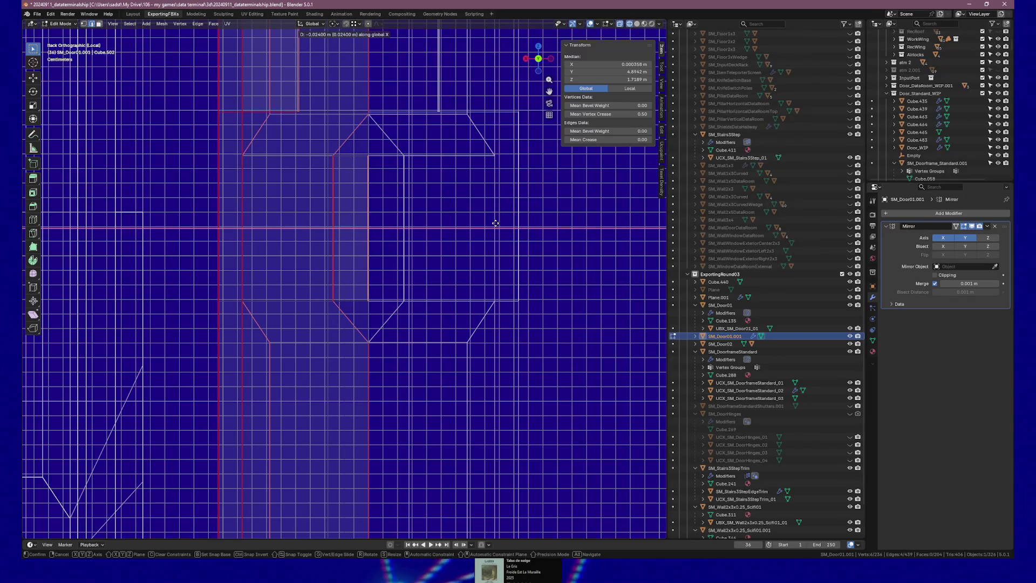
click(464, 223)
mouse_move(464, 223)
mouse_down()
mouse_move(447, 232)
mouse_move(463, 240)
mouse_move(578, 234)
mouse_move(396, 256)
mouse_move(439, 254)
mouse_move(374, 229)
mouse_move(391, 250)
mouse_move(410, 232)
mouse_up()
click(637, 24)
scroll(323, 253, up, 2)
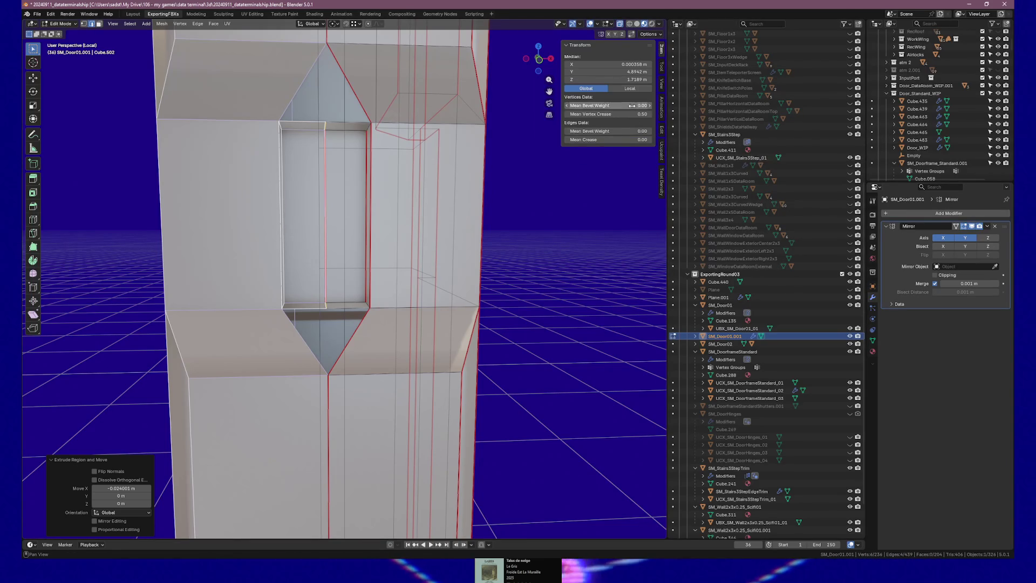
Step: Set the selected notch vertices' median X to 0
click(600, 65)
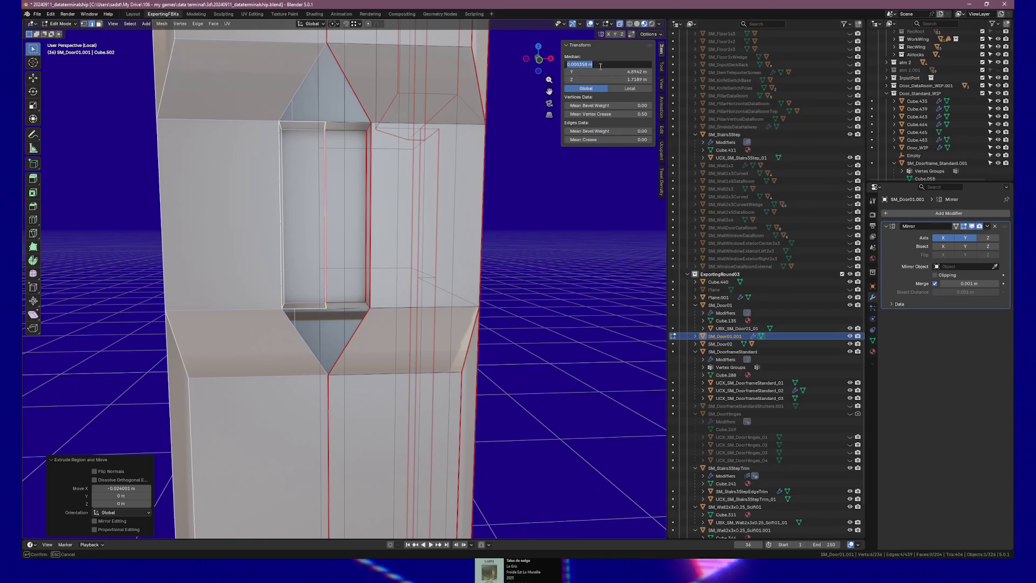
text(0)
key(Return)
drag(368, 181, 351, 160)
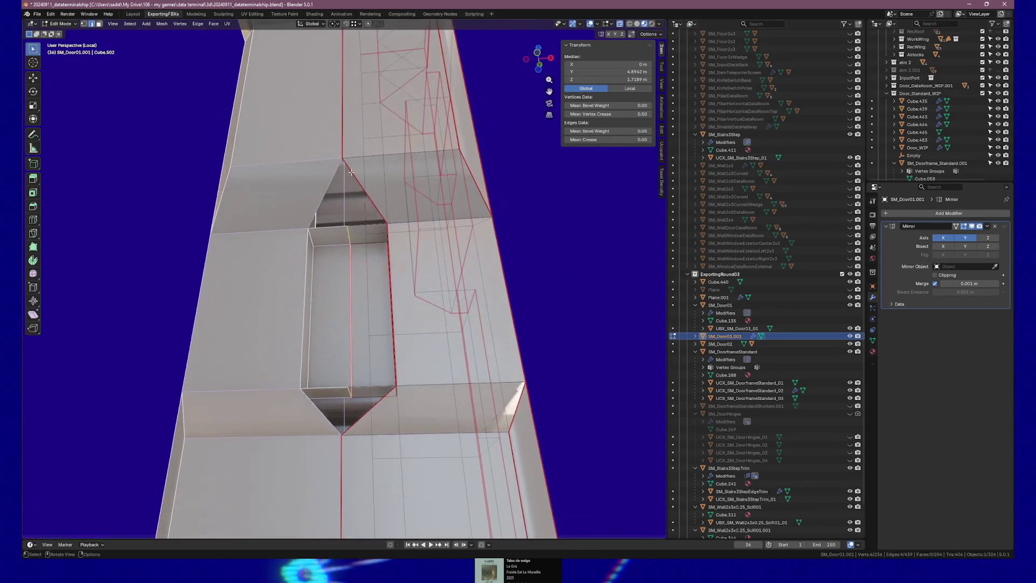
Step: Fill the open gap and the triangular hole beside the notch with new faces
click(381, 225)
shift+click(382, 215)
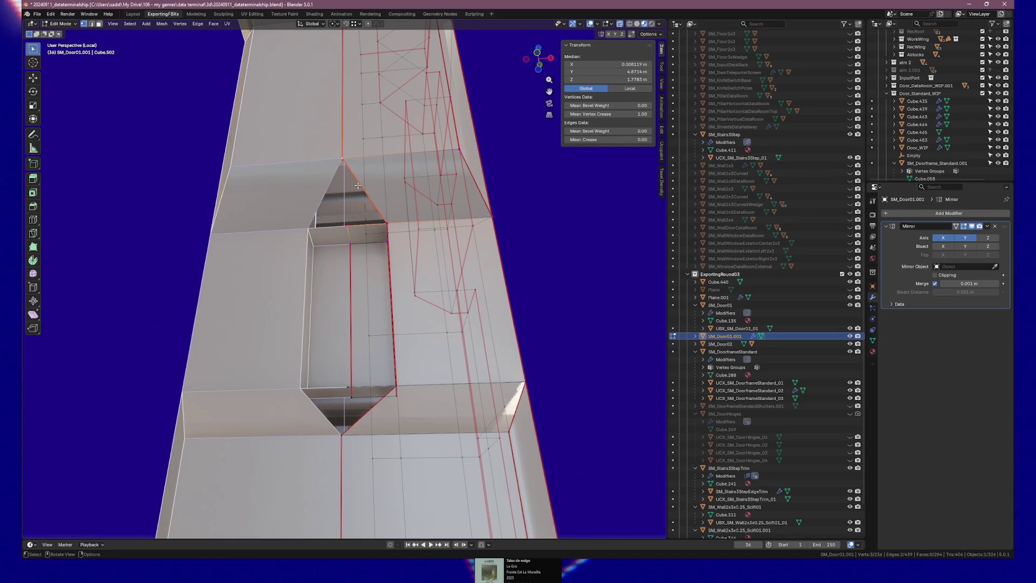
key(f)
click(368, 292)
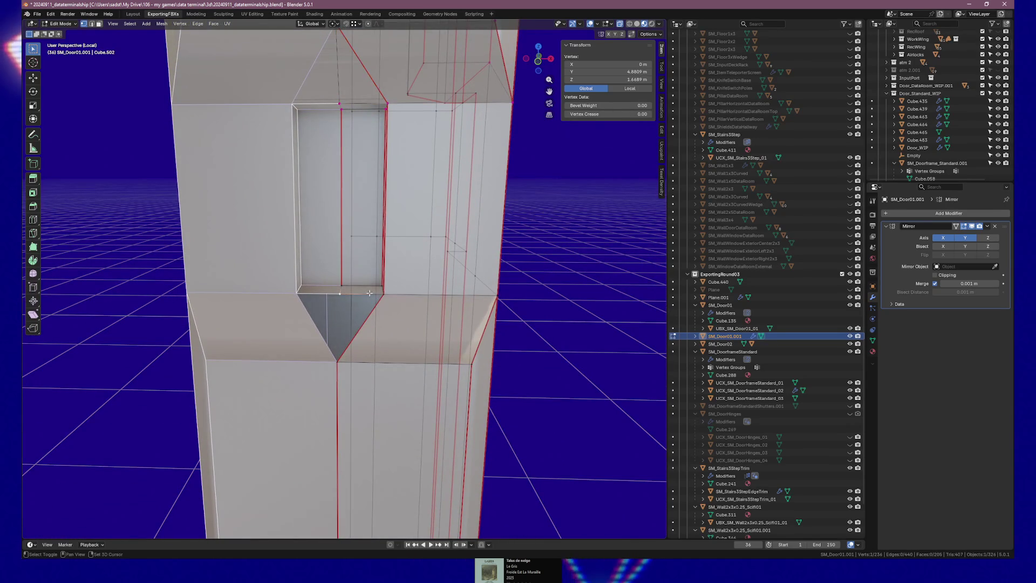
shift+click(343, 346)
shift+click(335, 361)
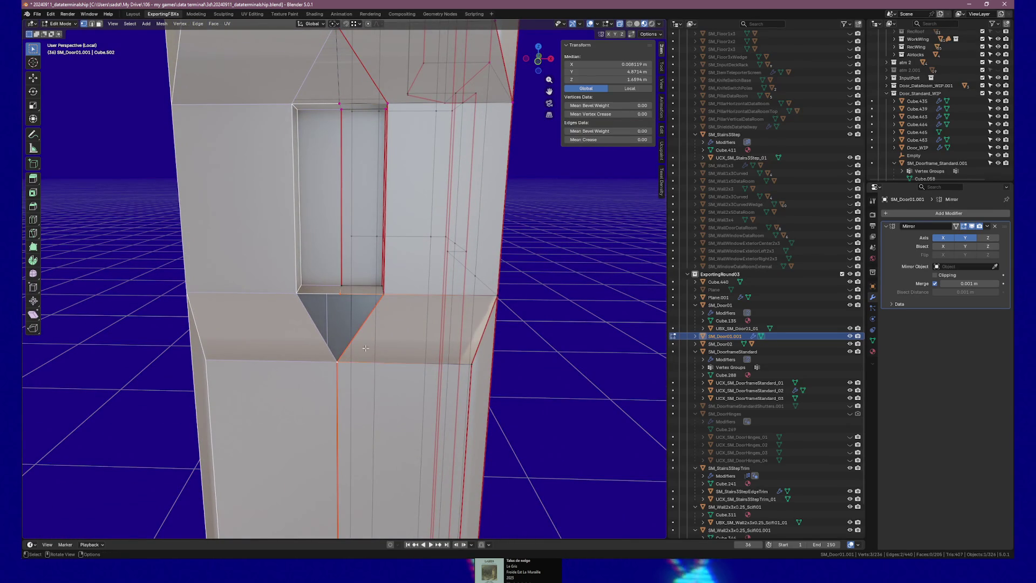
key(f)
scroll(238, 341, down, 5)
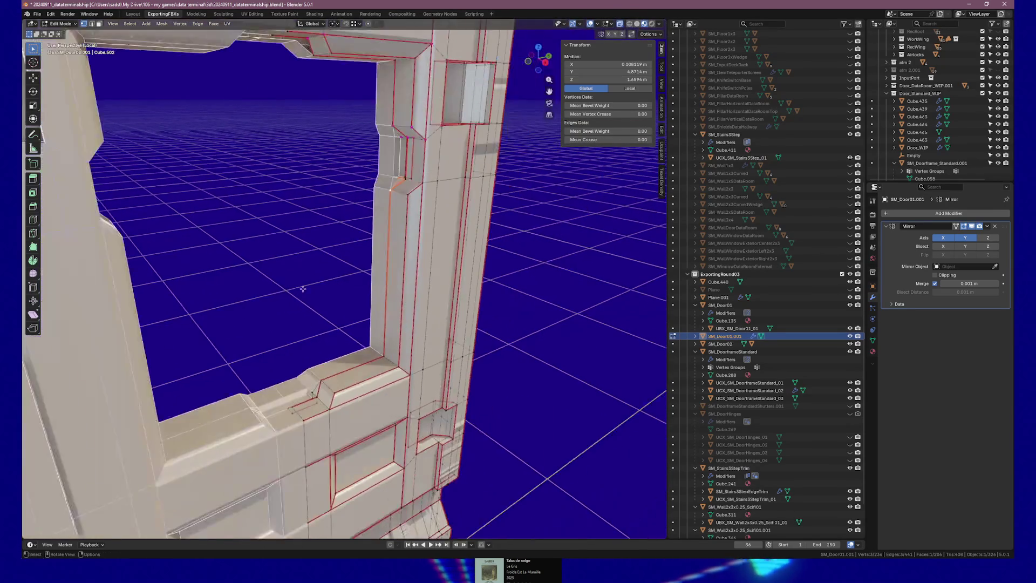
mouse_move(374, 181)
mouse_down()
mouse_move(400, 381)
mouse_move(367, 372)
mouse_move(409, 392)
mouse_up()
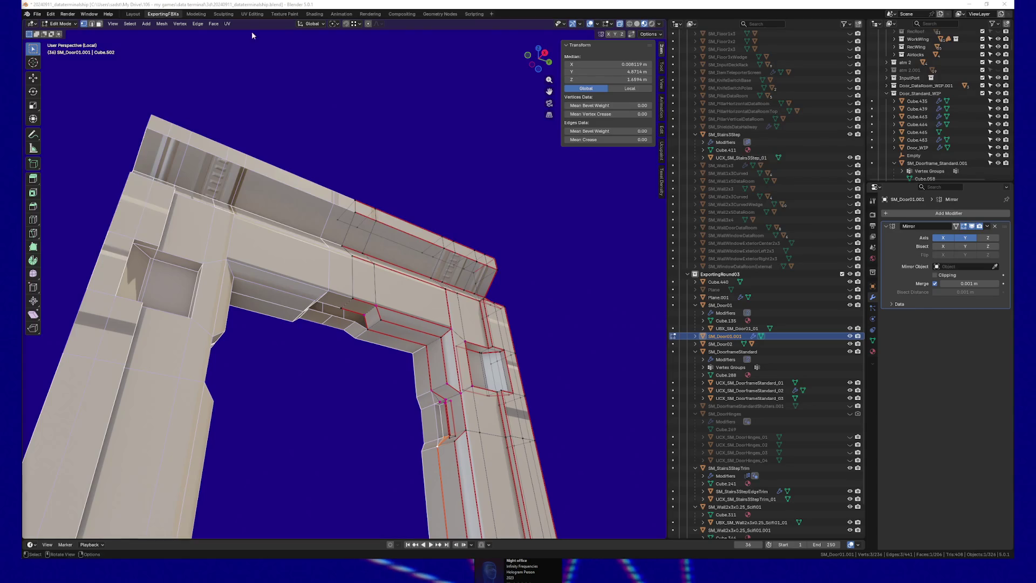
Step: Frame a vertex under the top beam with View Selected and add a second vertex to form an edge
mouse_move(400, 323)
mouse_down()
mouse_move(413, 290)
mouse_move(404, 271)
mouse_move(428, 320)
mouse_move(395, 335)
mouse_up()
click(264, 370)
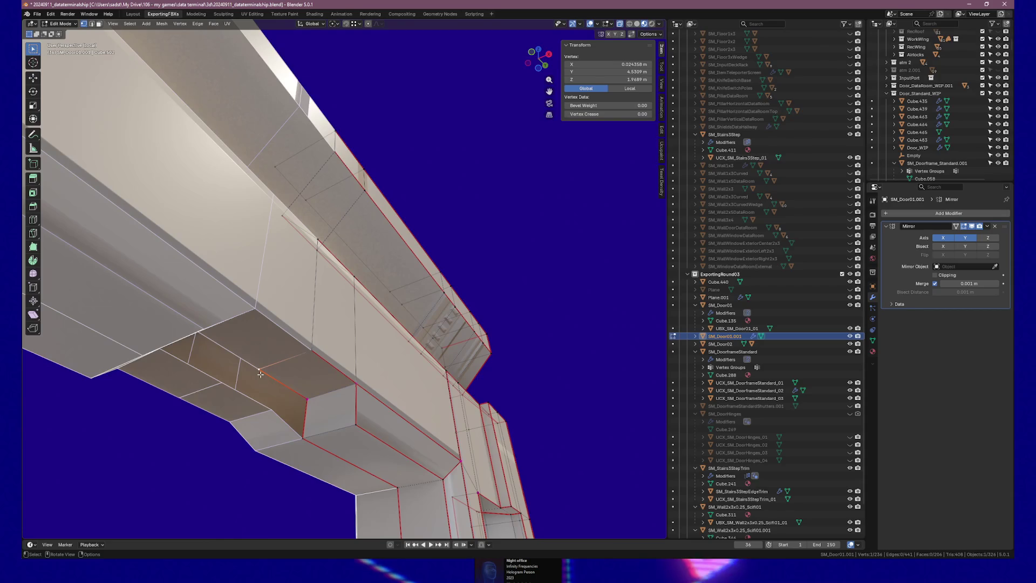
key(grave)
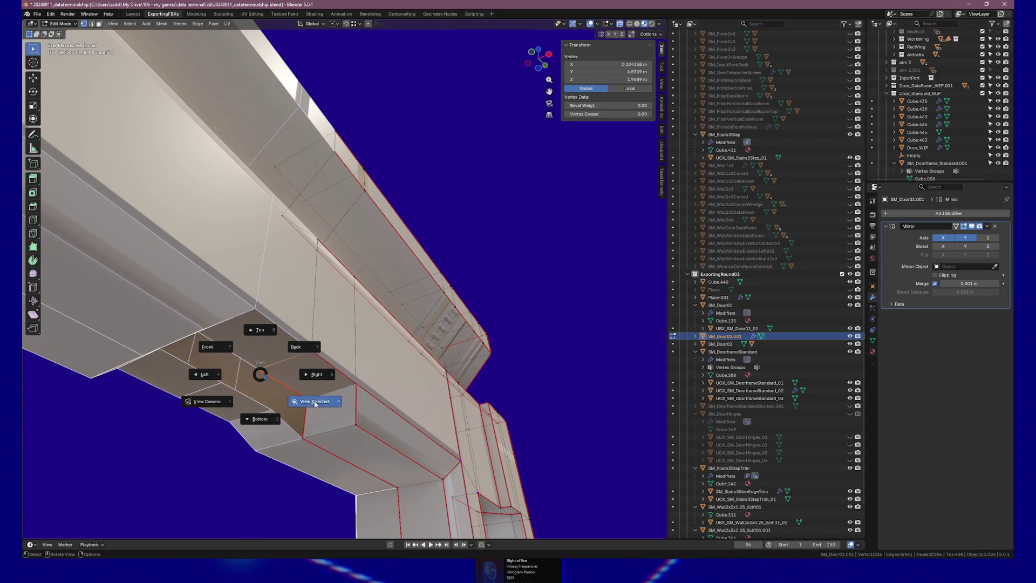
click(315, 402)
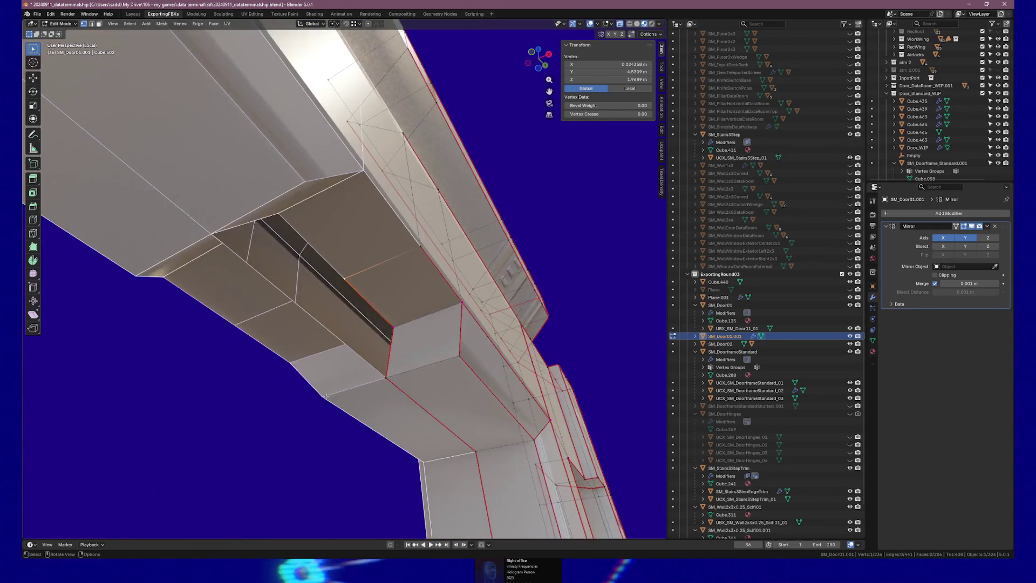
mouse_move(326, 397)
mouse_down()
mouse_move(351, 368)
mouse_move(381, 394)
mouse_move(377, 407)
mouse_move(349, 375)
mouse_up()
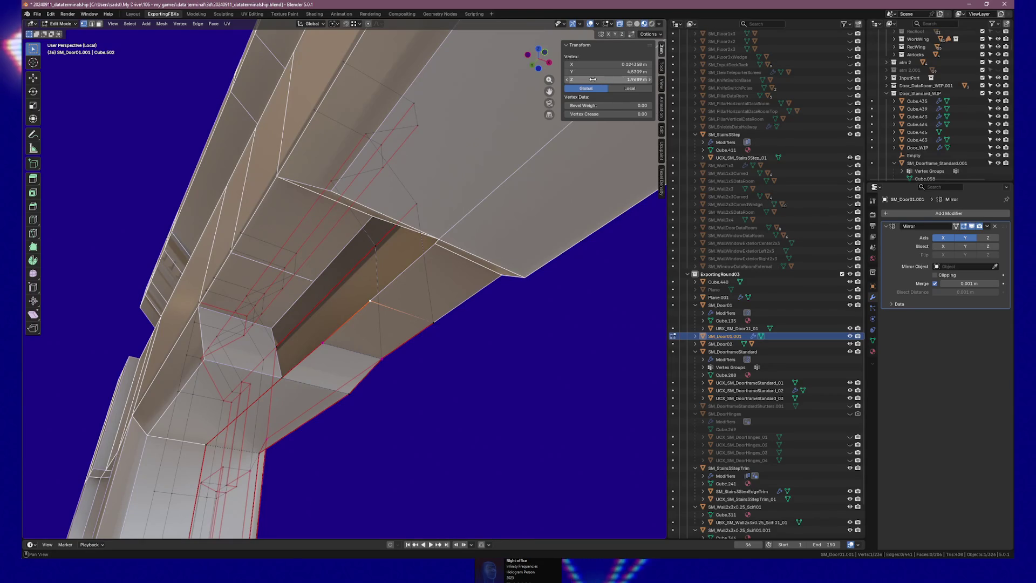
shift+click(321, 343)
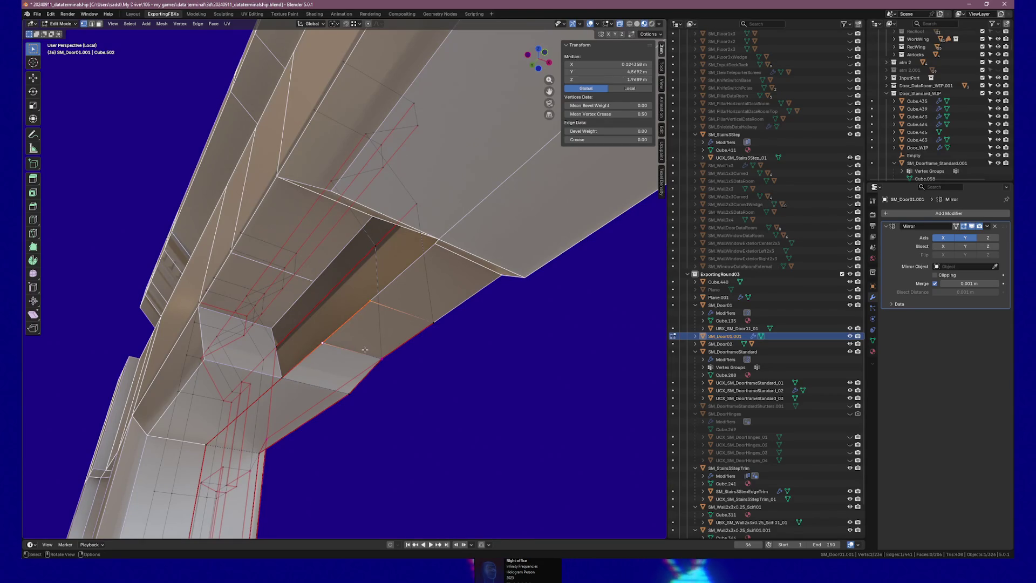
Step: Extrude the edge in place and set its Z height to 1.9889 m
key(e)
key(Escape)
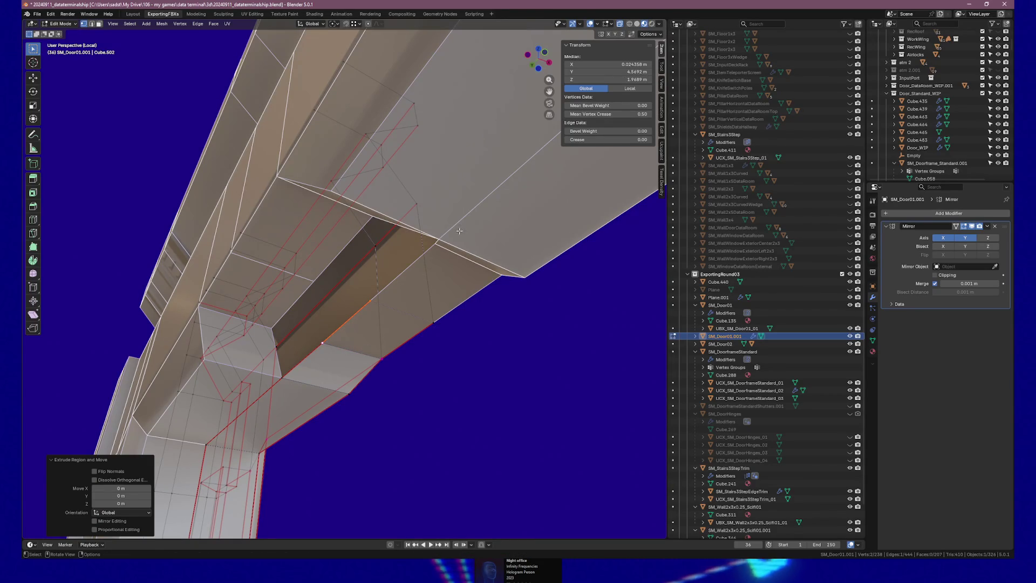
click(604, 80)
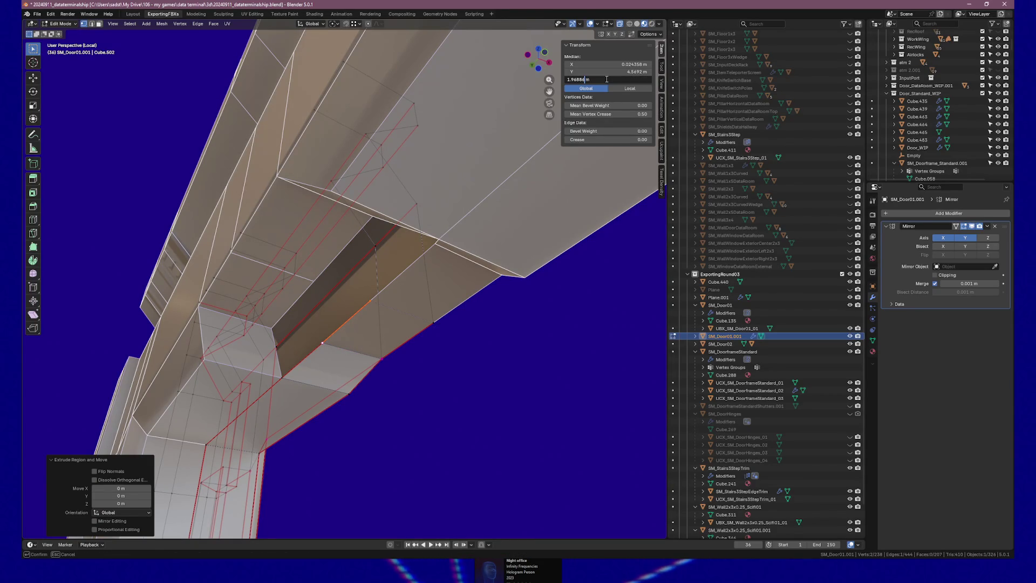
key(Return)
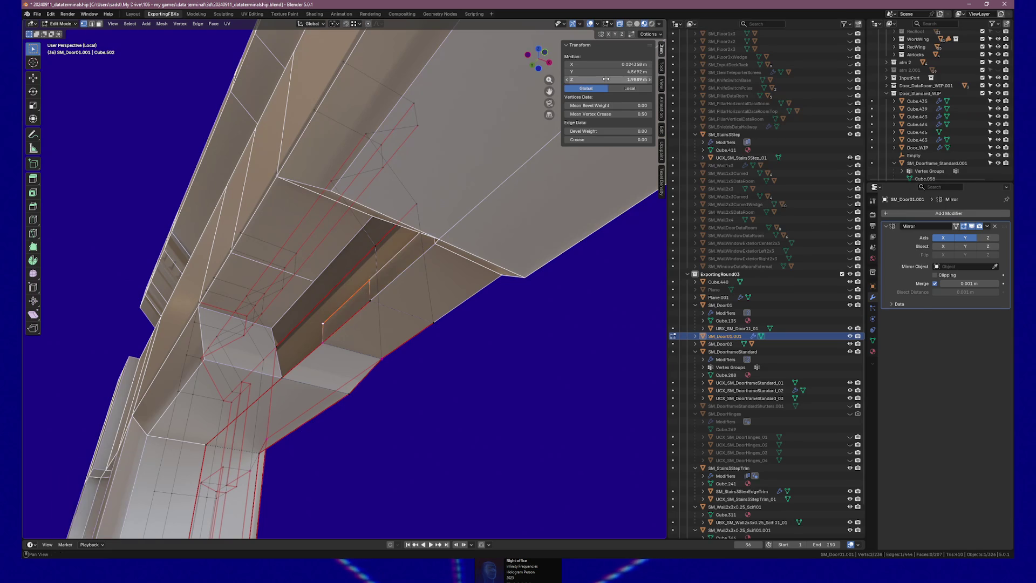
drag(348, 272, 277, 317)
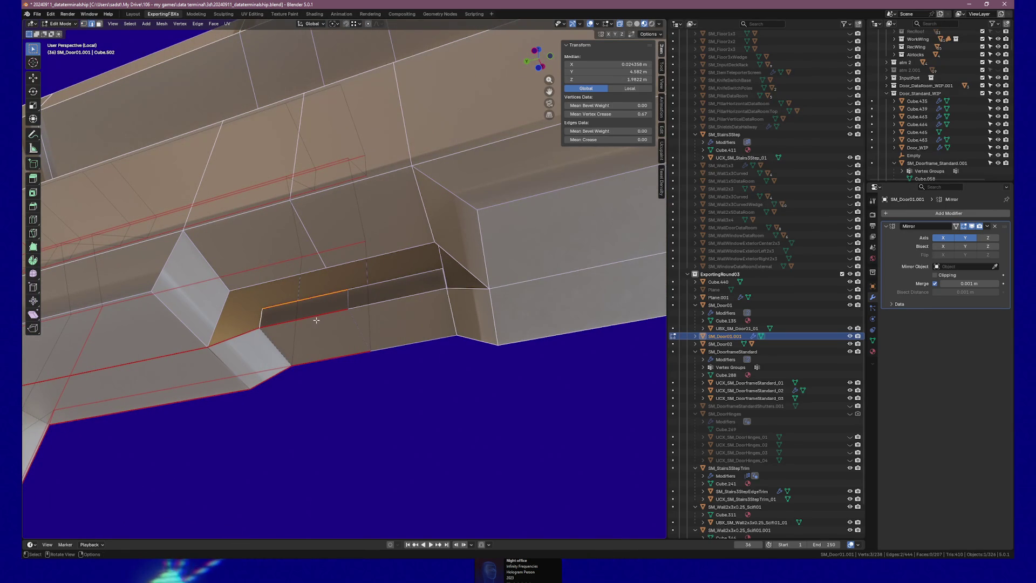
mouse_move(328, 319)
mouse_down()
mouse_move(250, 280)
mouse_move(262, 282)
mouse_up()
Step: Extrude the edges along X and centre them at median X 0
key(e)
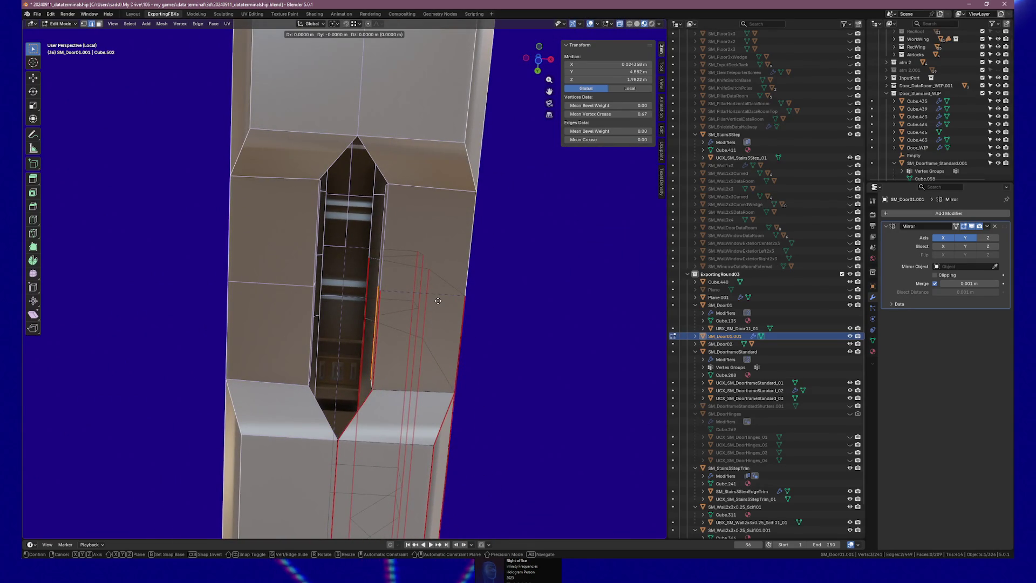
key(x)
click(432, 300)
click(610, 64)
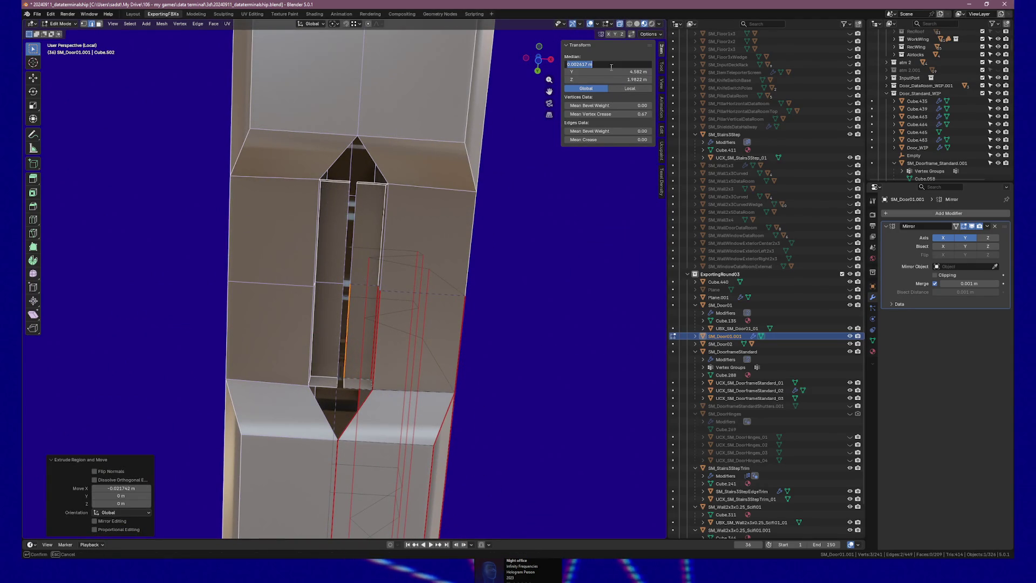
text(0)
key(Return)
Step: Fill the leftover triangular gap with a face and return to Object Mode
drag(387, 293, 342, 366)
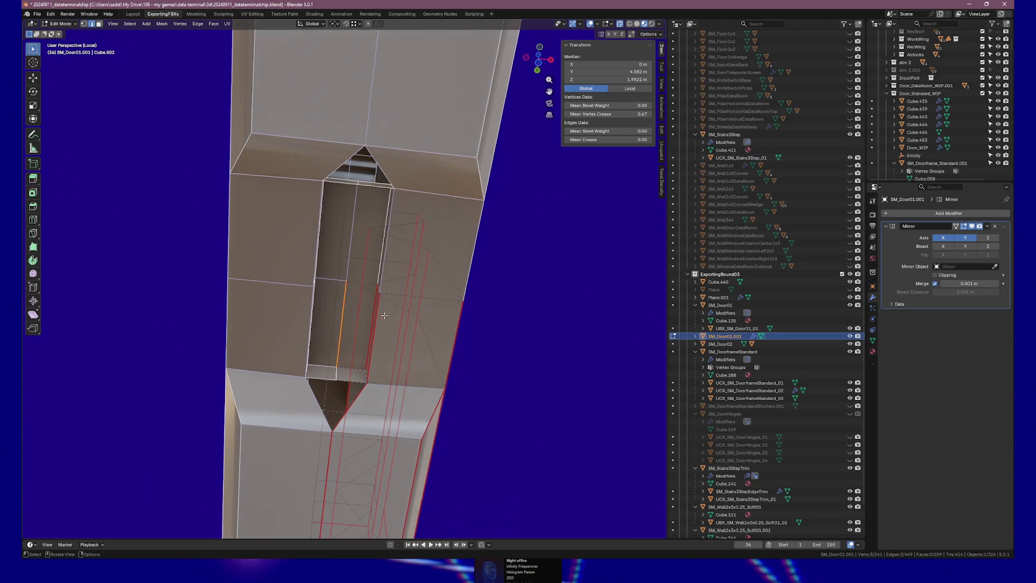
click(335, 431)
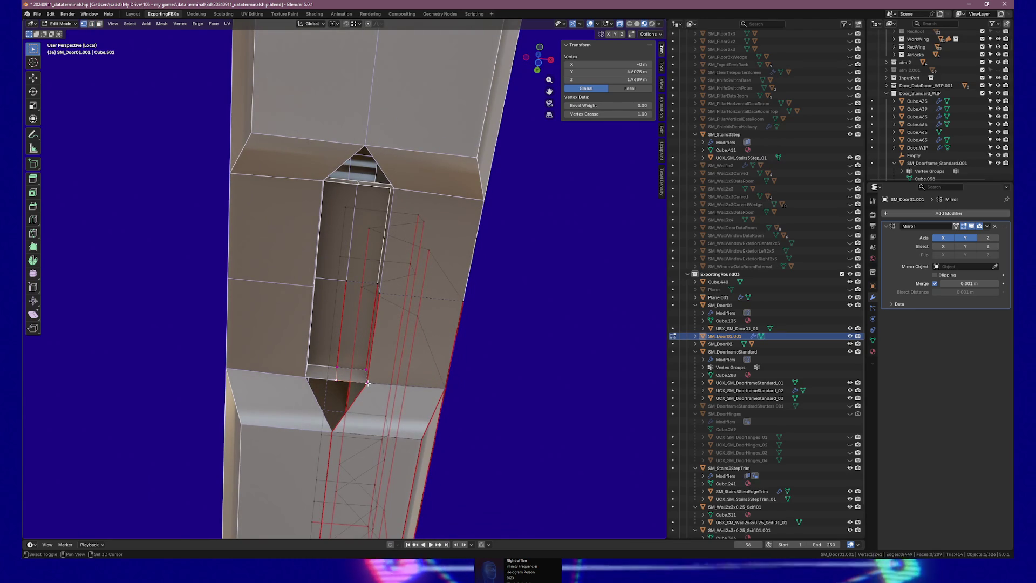
key(f)
mouse_move(335, 432)
mouse_down()
mouse_move(296, 400)
mouse_move(319, 381)
mouse_move(351, 382)
mouse_move(376, 409)
mouse_move(391, 252)
mouse_move(391, 303)
mouse_move(385, 249)
mouse_move(287, 247)
mouse_move(432, 242)
mouse_move(407, 238)
mouse_up()
key(Tab)
scroll(323, 375, down, 3)
Step: Frame both doors in the viewport and briefly expand SM_Door01.001's children in the outliner
scroll(390, 303, down, 2)
scroll(409, 238, up, 1)
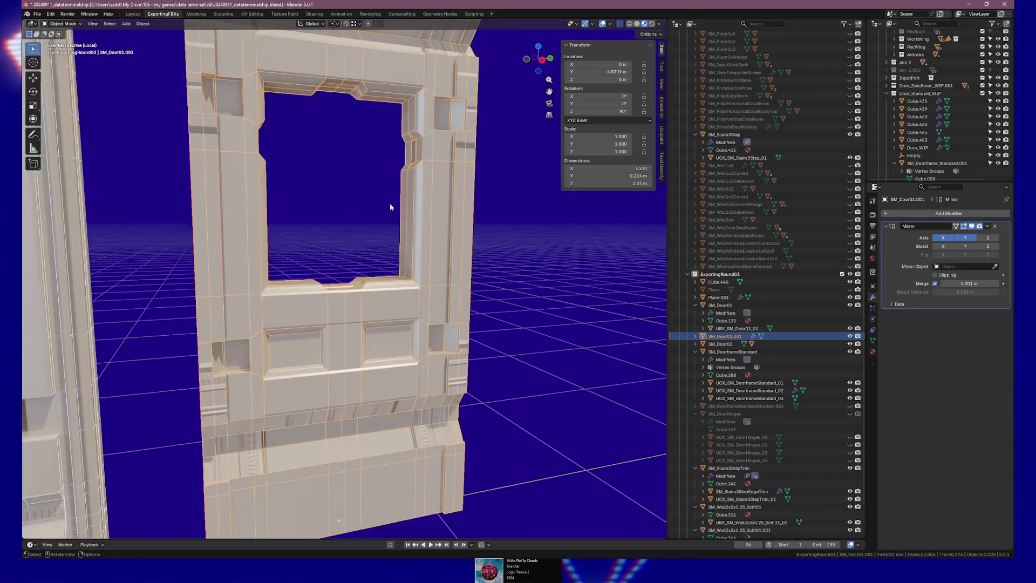
scroll(390, 203, down, 5)
mouse_move(390, 203)
mouse_down()
mouse_move(344, 210)
mouse_move(357, 232)
mouse_up()
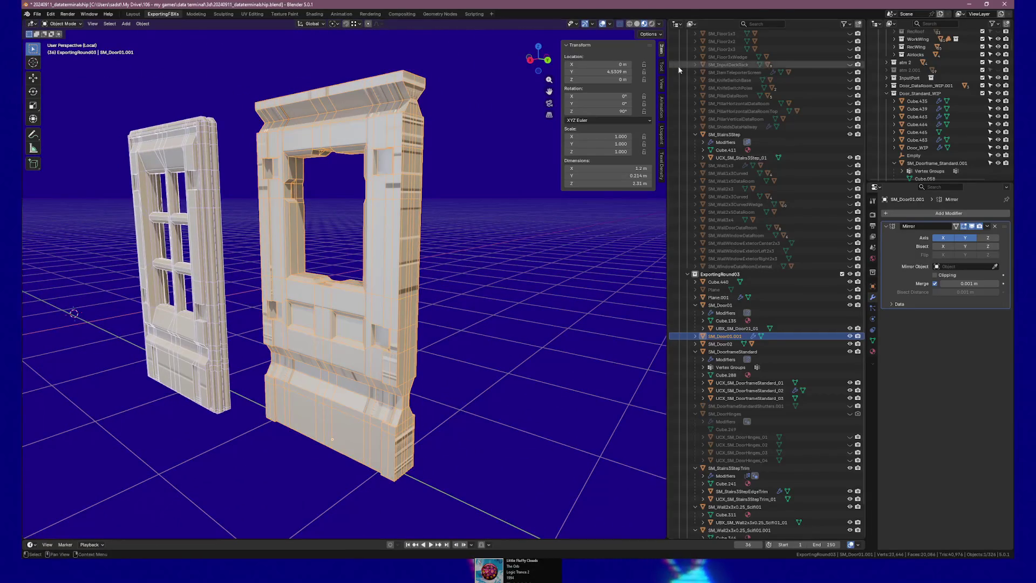
scroll(358, 245, down, 2)
scroll(358, 247, down, 1)
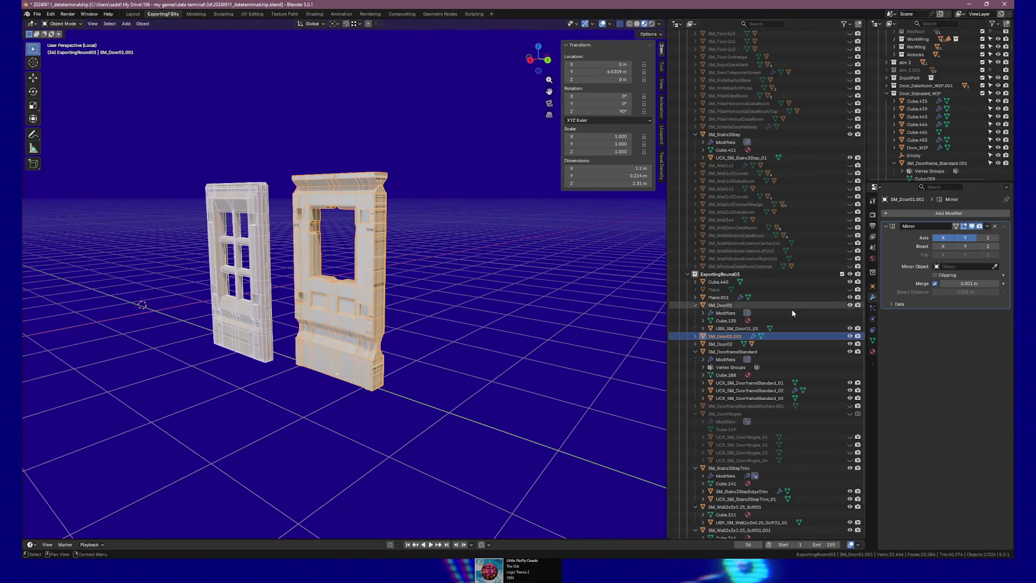
click(696, 336)
click(696, 336)
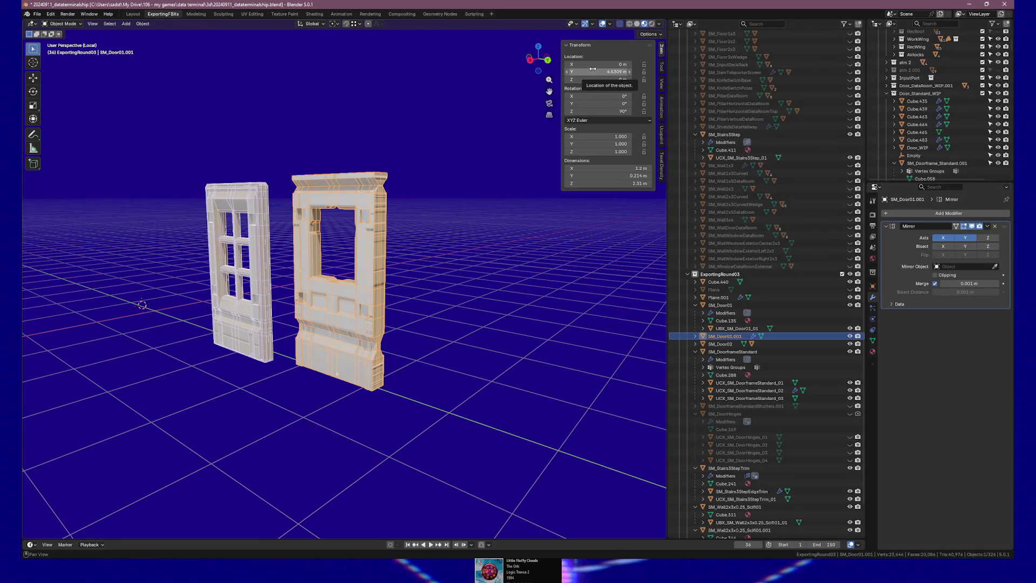
Step: Set SM_Door01.001's Location Y to 0 m in the Transform panel
click(597, 72)
text(0)
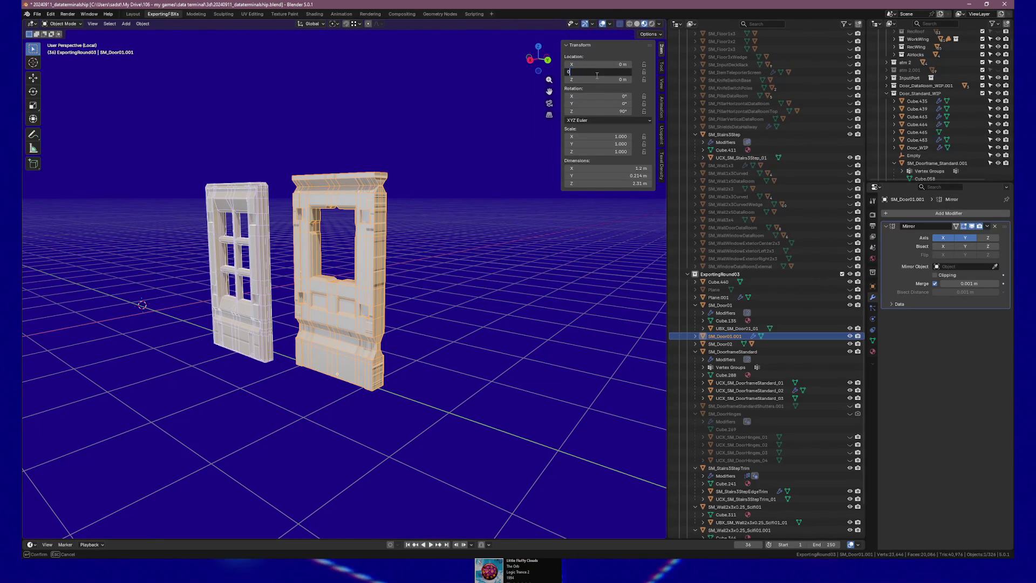
key(Return)
right_click(137, 253)
Step: Orbit around the repositioned door and select the collision mesh UBX_SM_Door01_01 in the Outliner
mouse_move(81, 209)
mouse_down()
mouse_move(140, 213)
mouse_move(459, 319)
mouse_move(507, 223)
mouse_move(449, 179)
mouse_move(365, 177)
mouse_move(469, 177)
mouse_move(451, 178)
mouse_up()
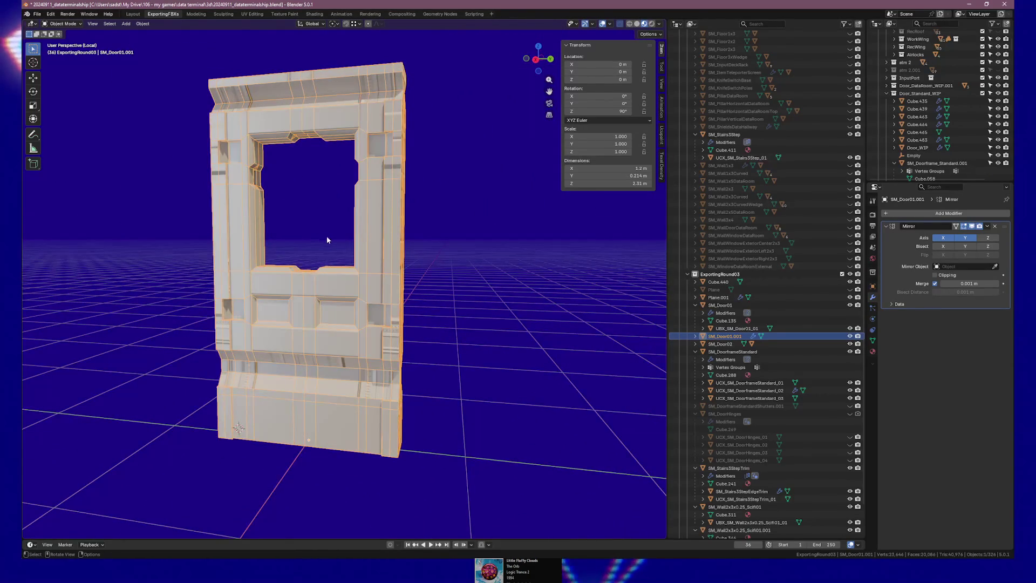
drag(324, 238, 393, 242)
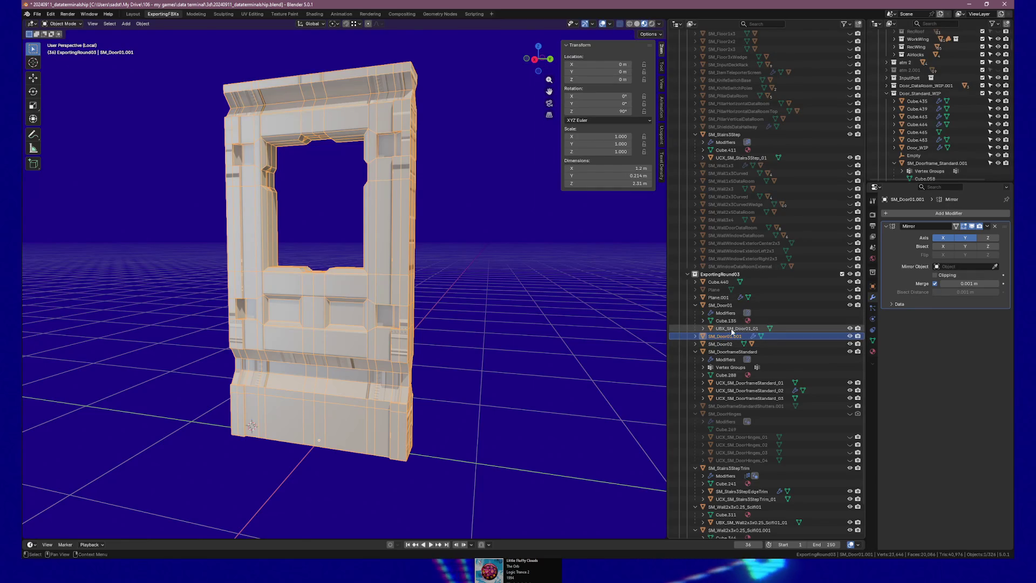
click(733, 331)
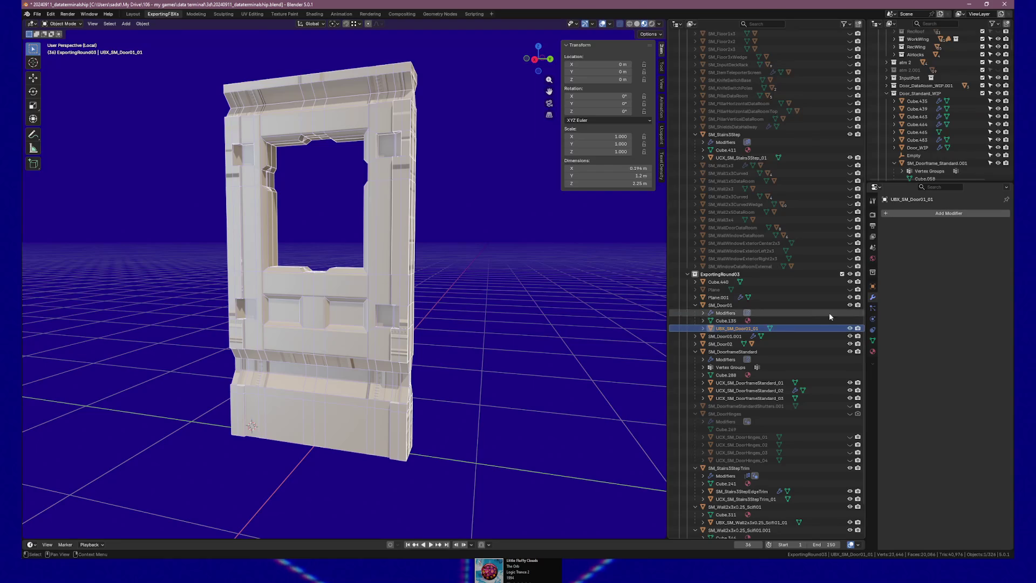
key(KP_3)
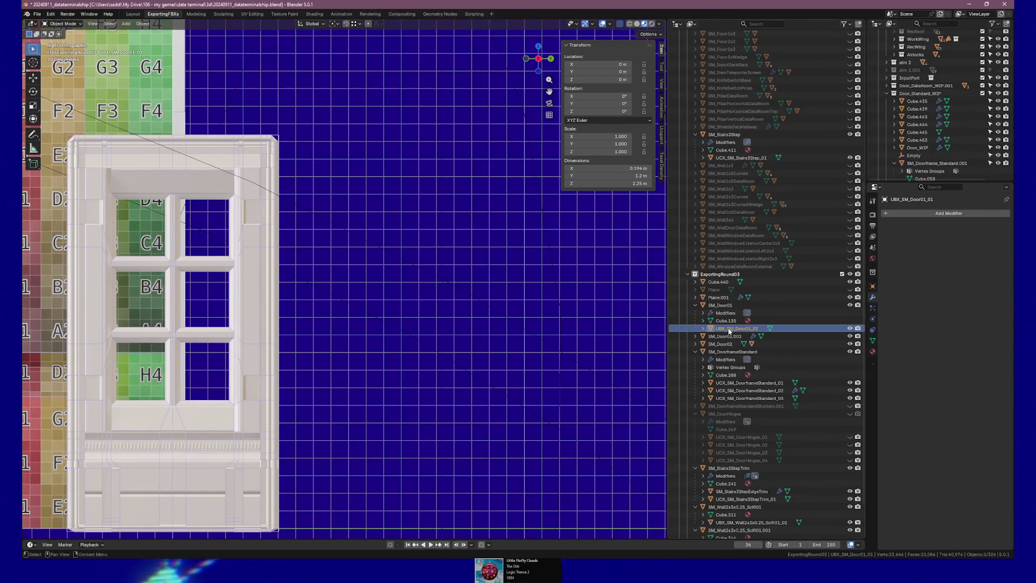
Step: Duplicate UBX_SM_Door01_01 with Shift+D, dropping the copy UBX_SM_Door01_01.001 with a small offset
drag(335, 324, 291, 325)
key(shift+d)
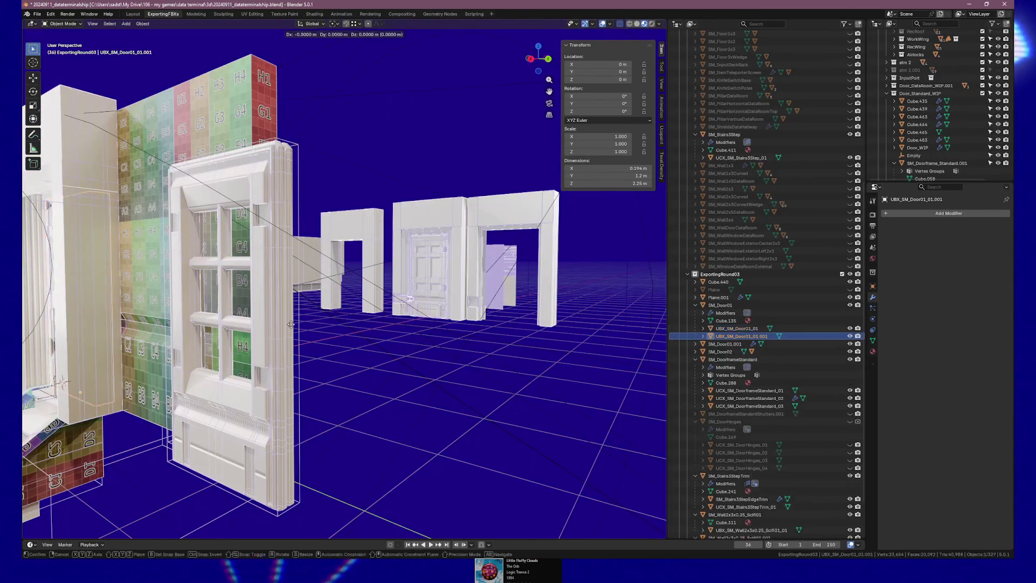
click(293, 325)
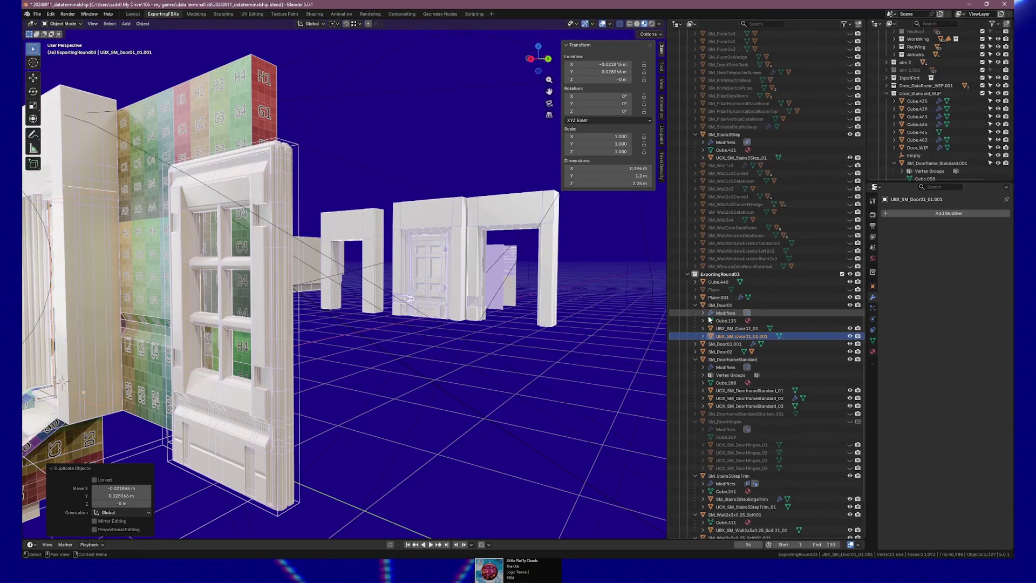
key(alt+p)
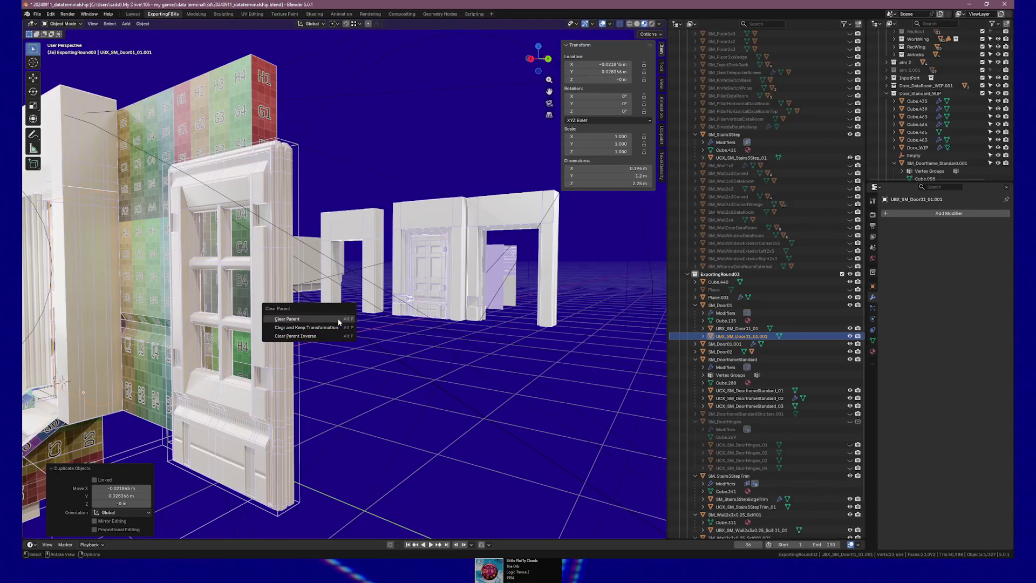
Step: Unparent the duplicate collision box, keeping its transform, and parent it to SM_Door01.001
click(331, 328)
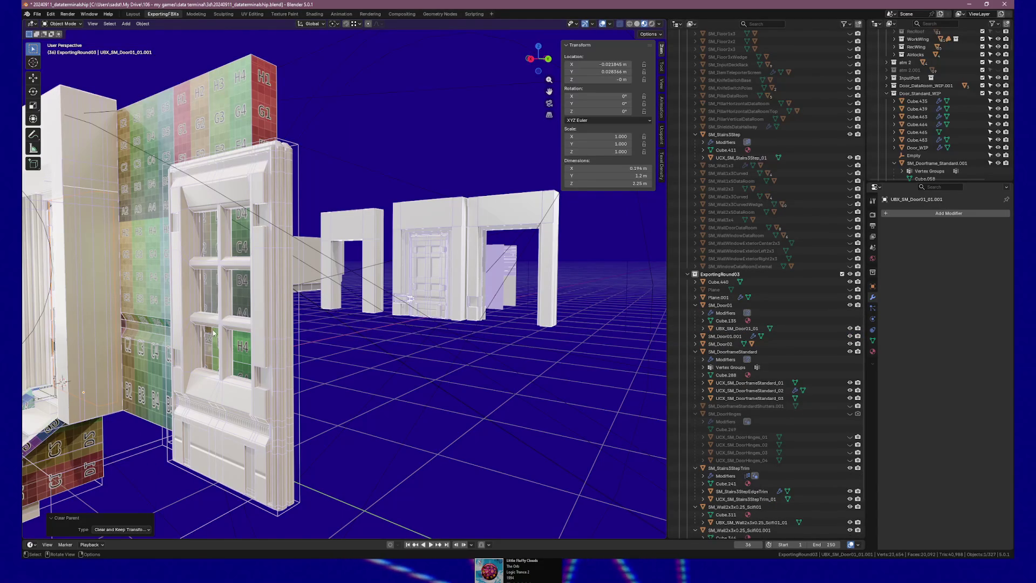
drag(425, 338, 335, 330)
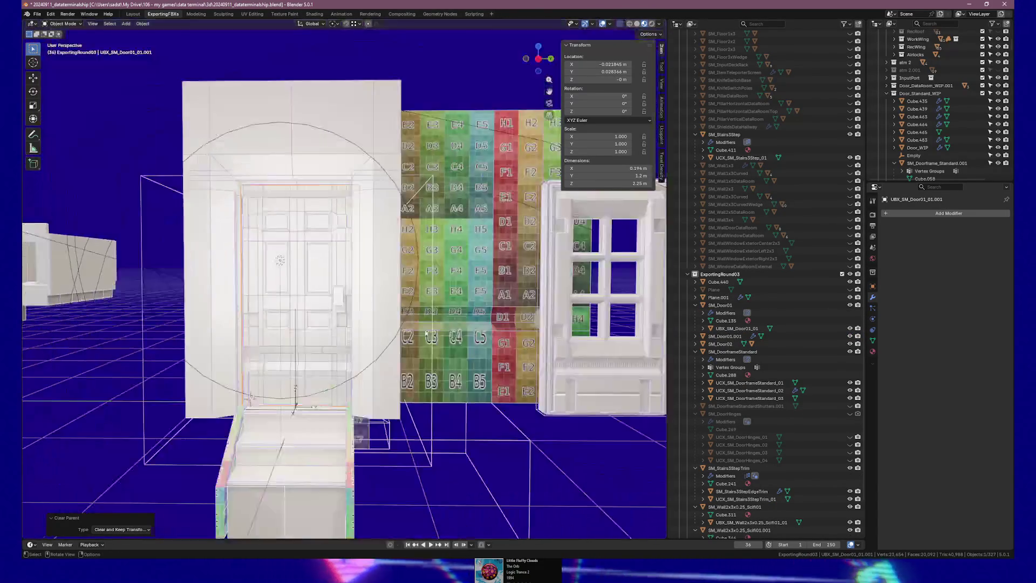
click(728, 337)
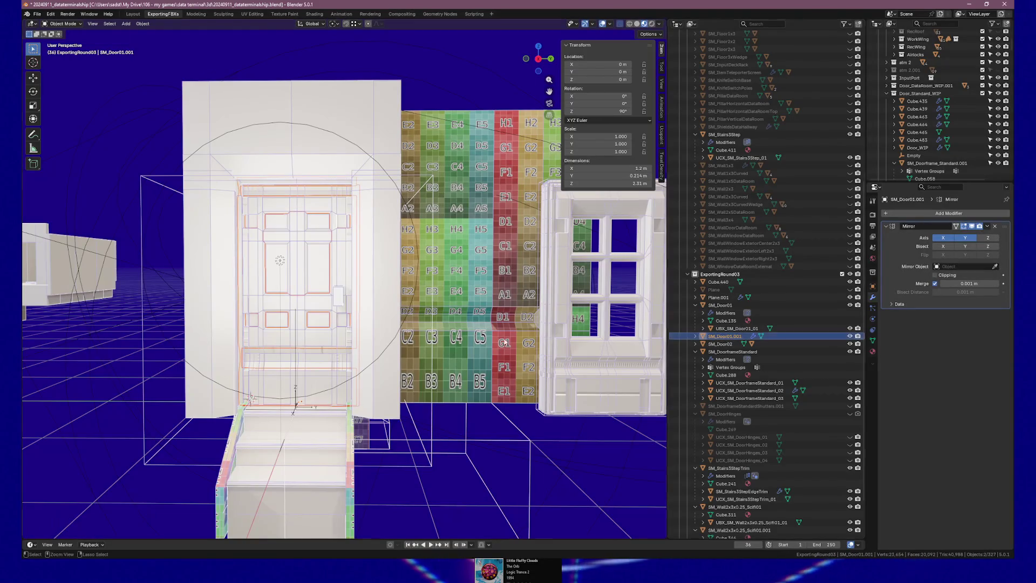
key(ctrl+p)
click(335, 339)
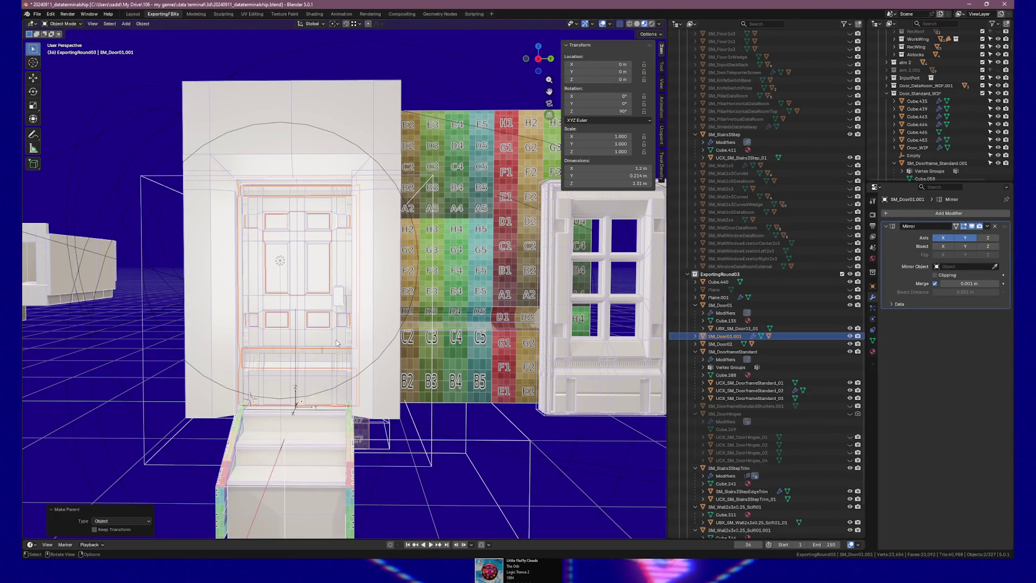
Step: Expand SM_Door01.001 to confirm its new child and isolate it in Local view
click(696, 337)
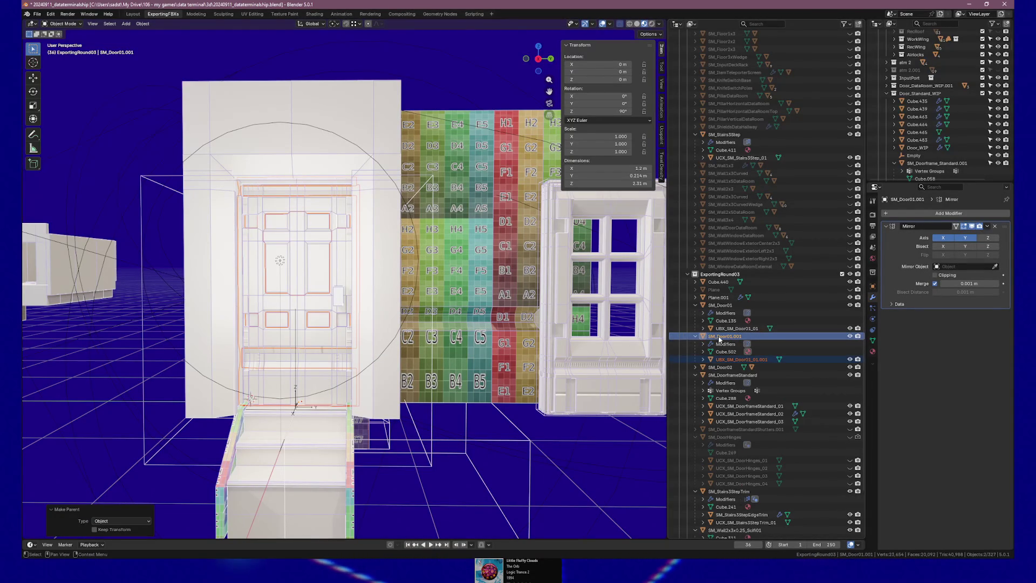
key(KP_Divide)
mouse_move(347, 336)
mouse_down()
mouse_move(348, 300)
mouse_move(268, 307)
mouse_move(327, 311)
mouse_move(296, 284)
mouse_move(280, 286)
mouse_move(301, 280)
mouse_move(398, 325)
mouse_up()
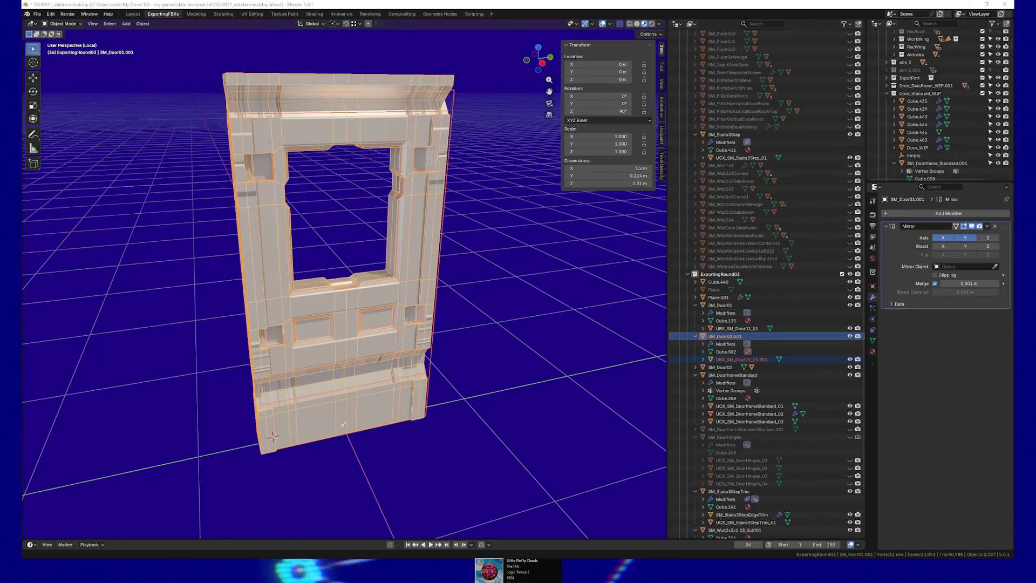
Step: Inspect the duplicate's collision box transform, then select both doors with their collision boxes
mouse_move(389, 324)
mouse_down()
mouse_move(421, 328)
mouse_move(384, 318)
mouse_up()
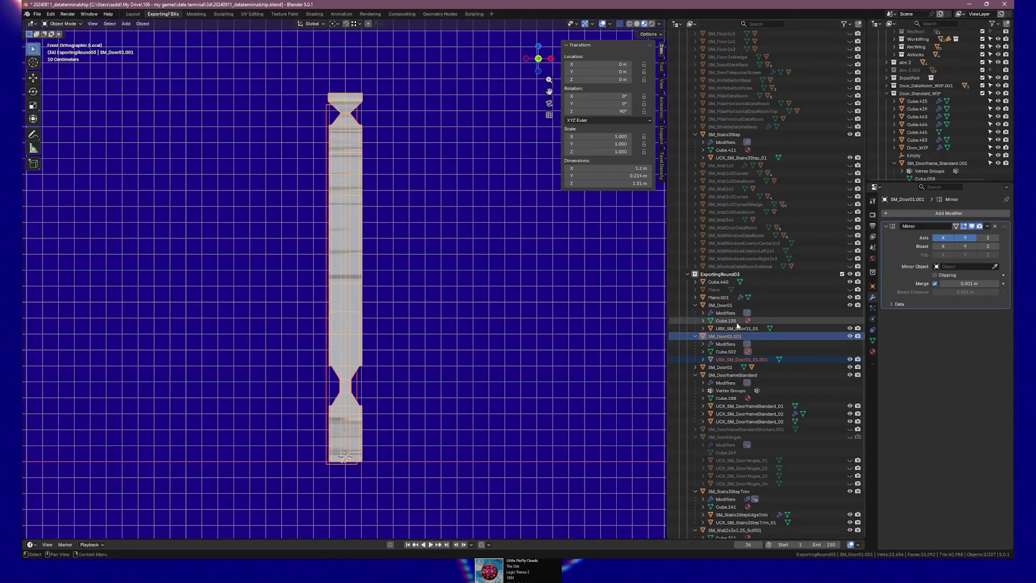
click(742, 359)
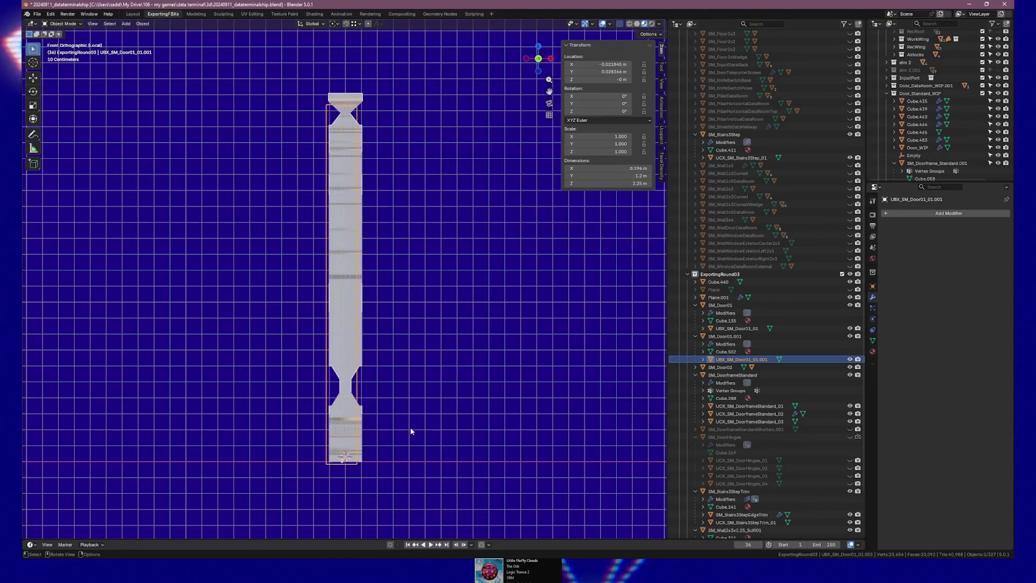
click(725, 337)
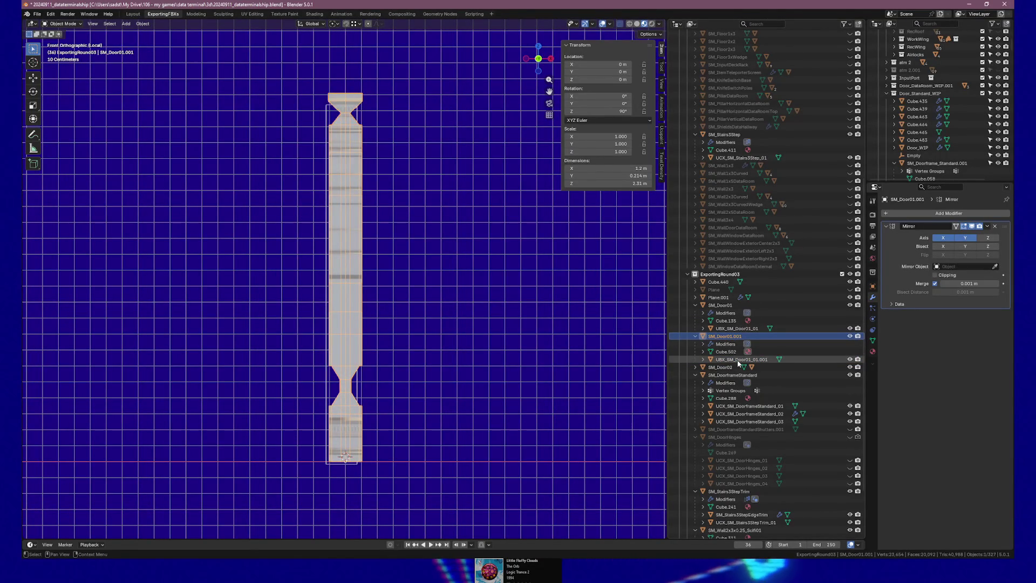
click(721, 305)
shift+click(739, 359)
Step: Frame the doors in front orthographic view and hide SM_Door01.001 with its eye icon
key(KP_Divide)
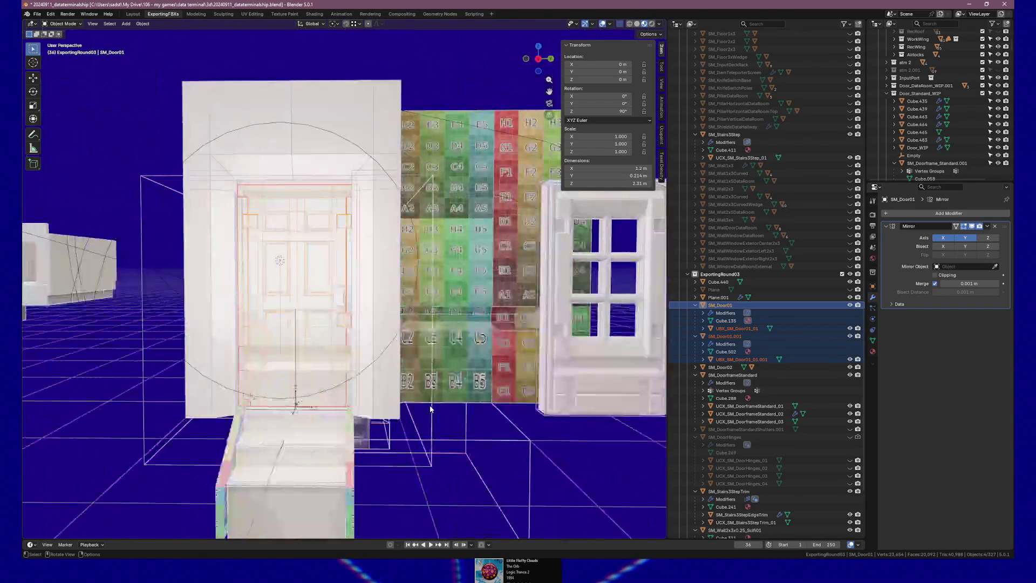
key(KP_Divide)
drag(430, 406, 352, 376)
key(KP_1)
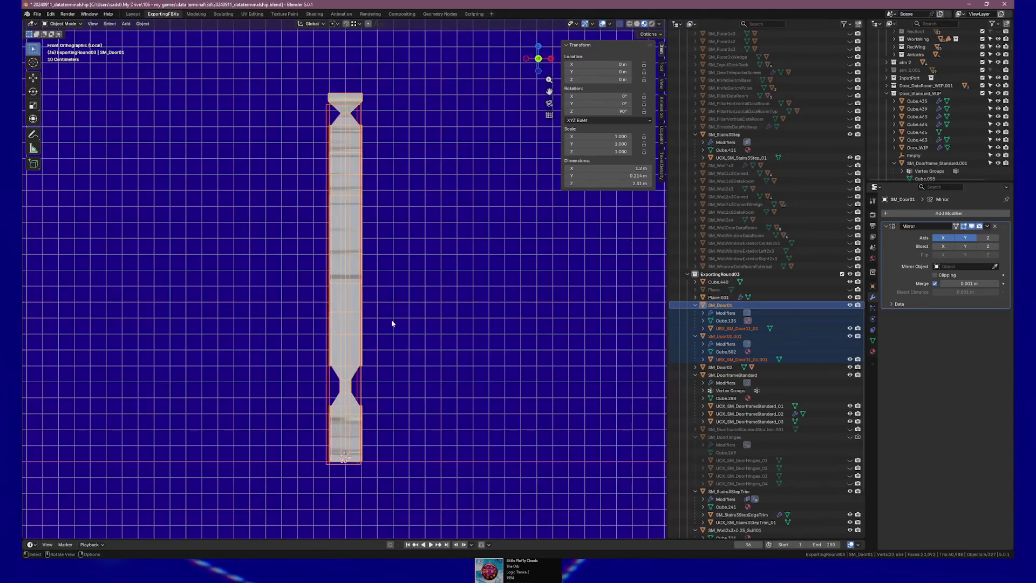
click(850, 336)
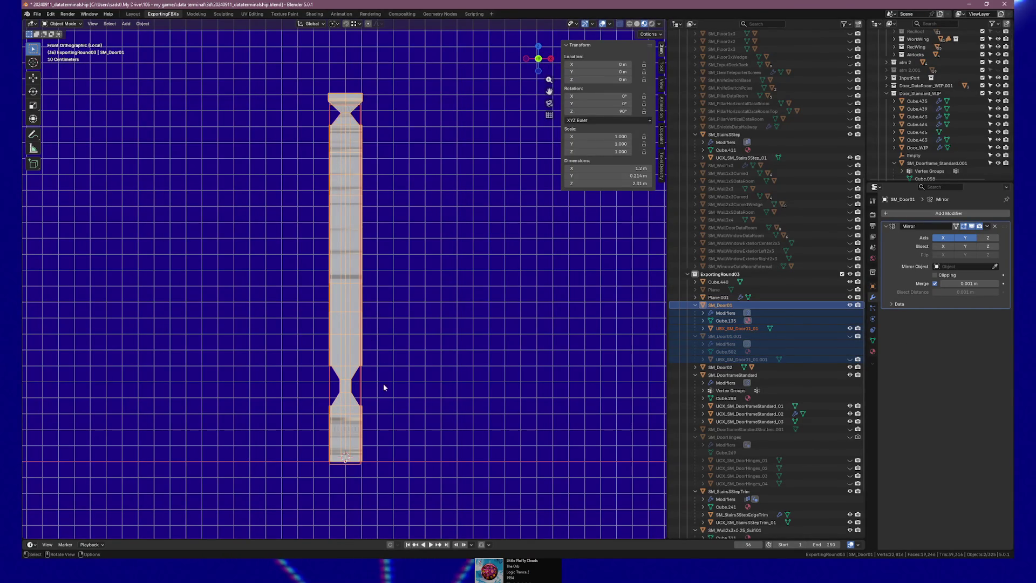
click(737, 328)
Step: In Edit Mode, move the box's top and bottom vertices along Z to the door's edges
key(Tab)
drag(319, 111, 396, 125)
key(g)
key(z)
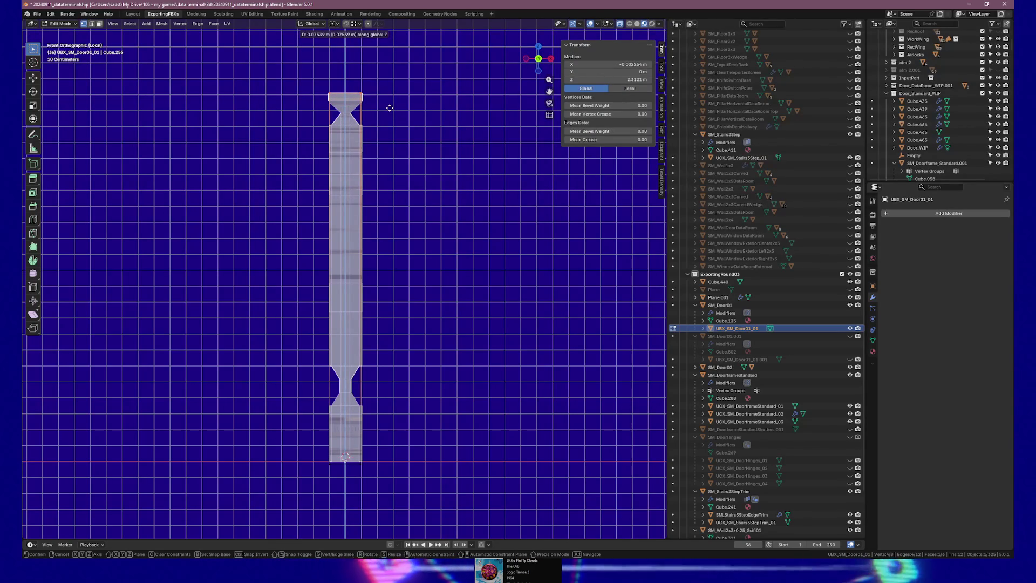
click(390, 108)
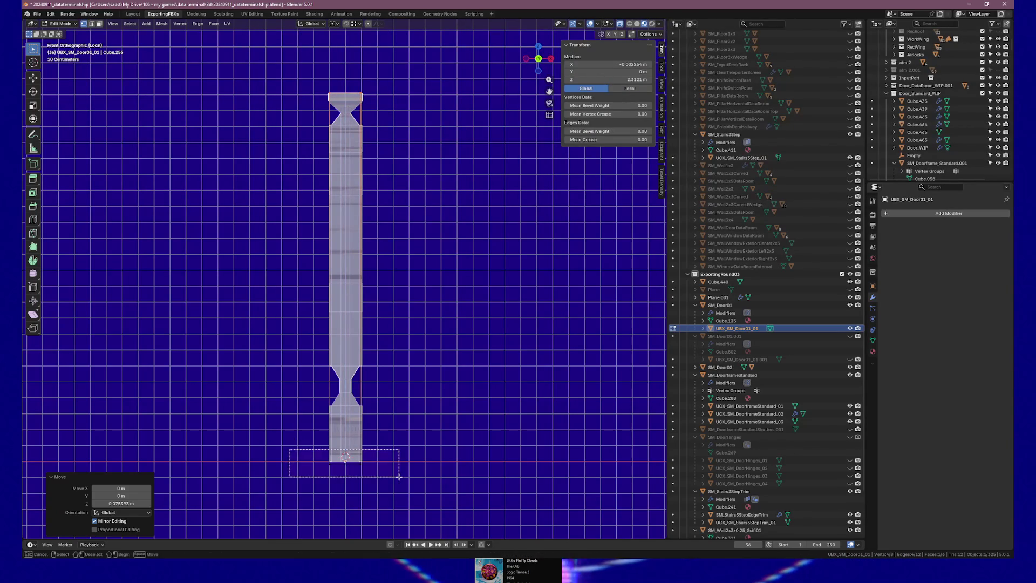
drag(397, 476, 398, 474)
key(g)
key(z)
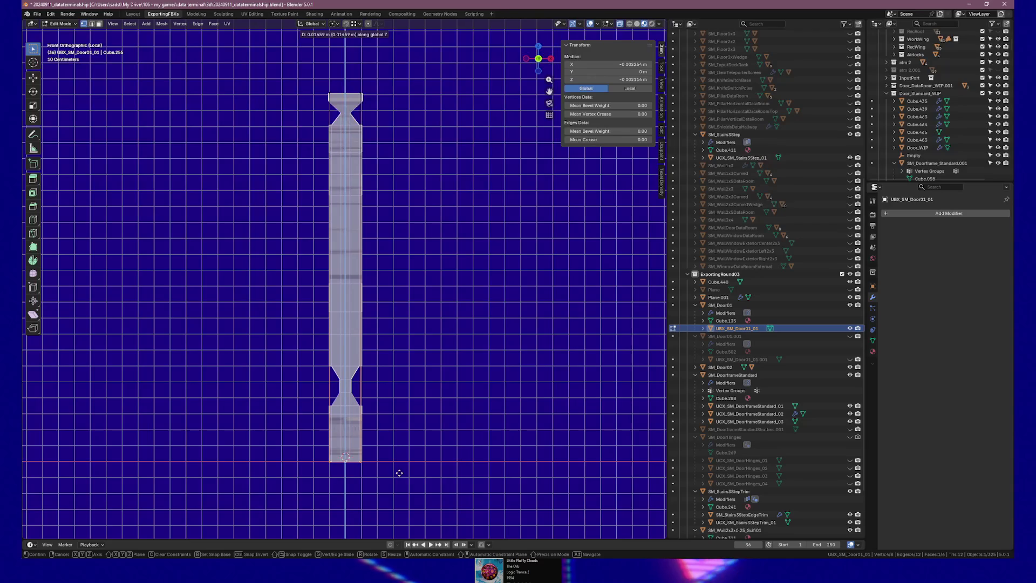
click(397, 472)
Step: Scale the whole collision box along X to the door's thickness, about 0.214 m, then leave Edit Mode
key(a)
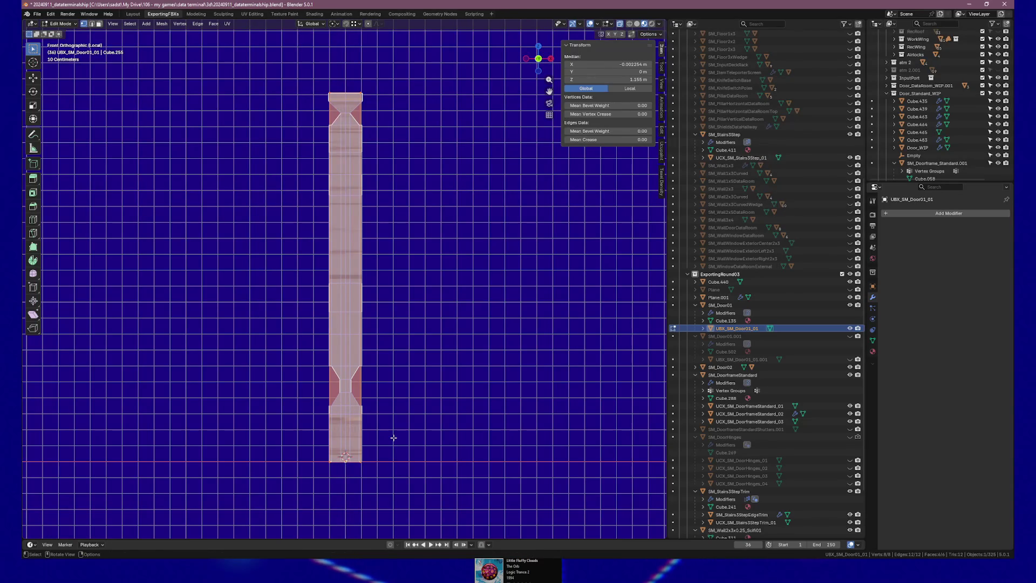
key(g)
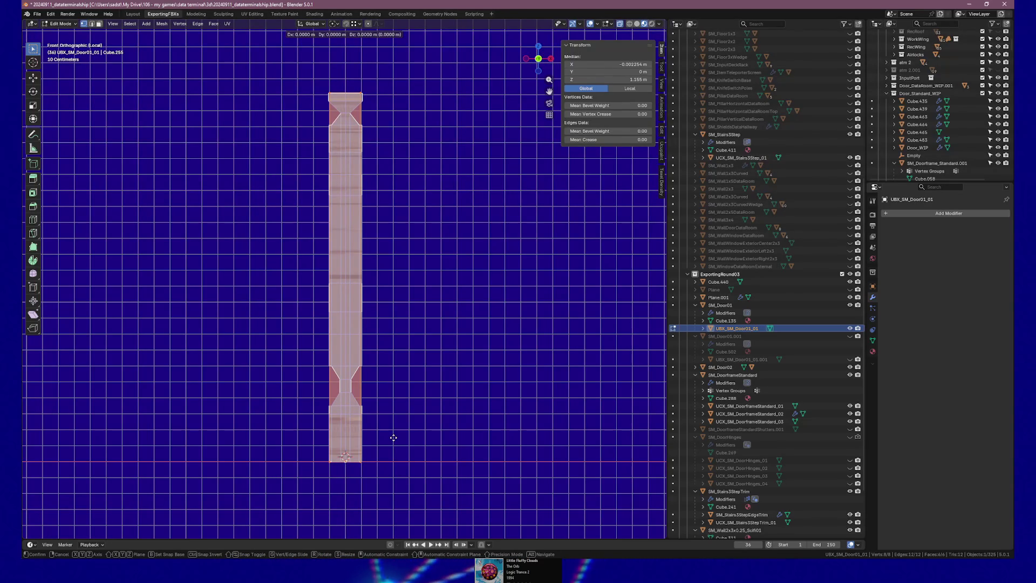
key(x)
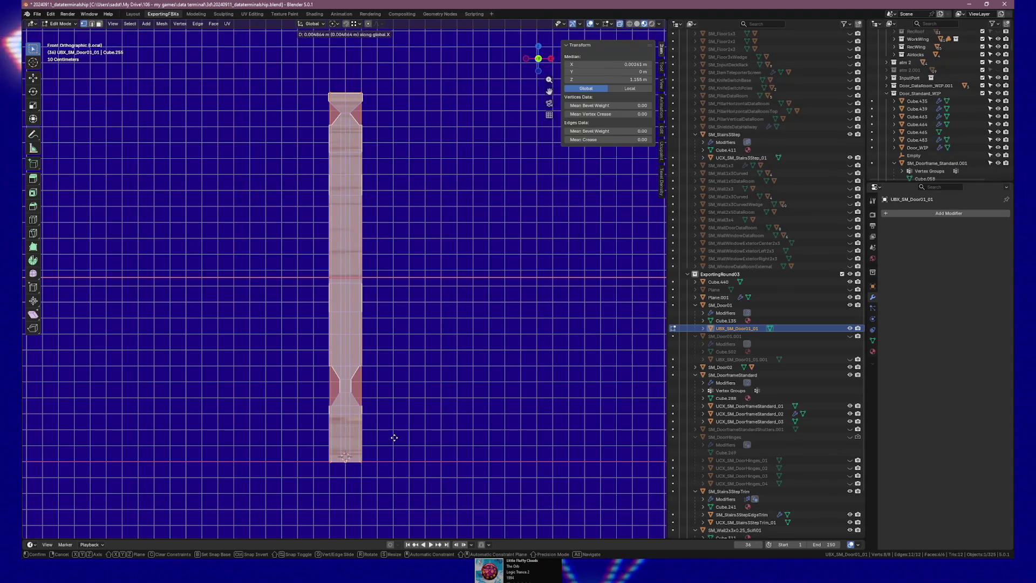
key(Escape)
key(s)
key(x)
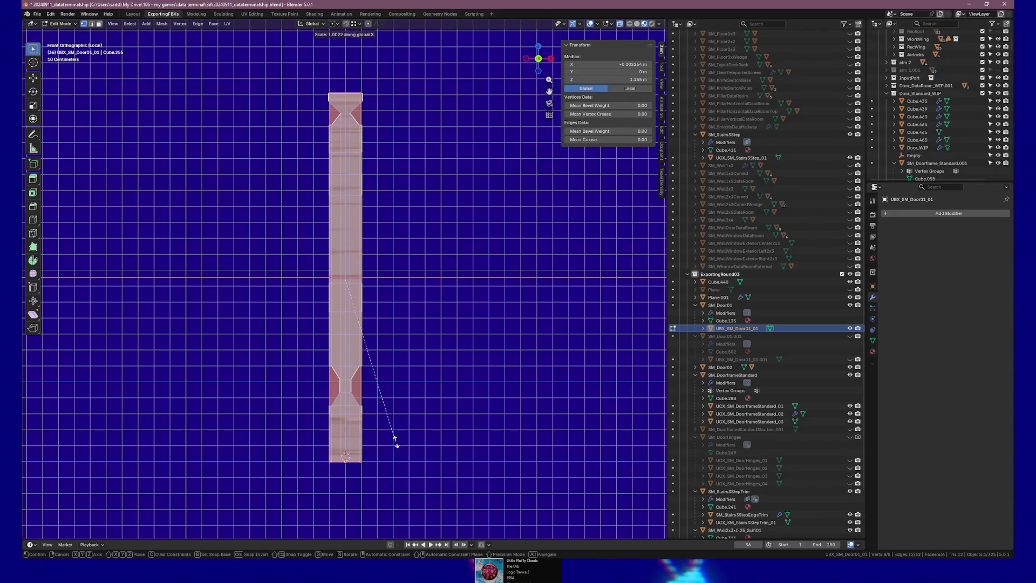
click(417, 451)
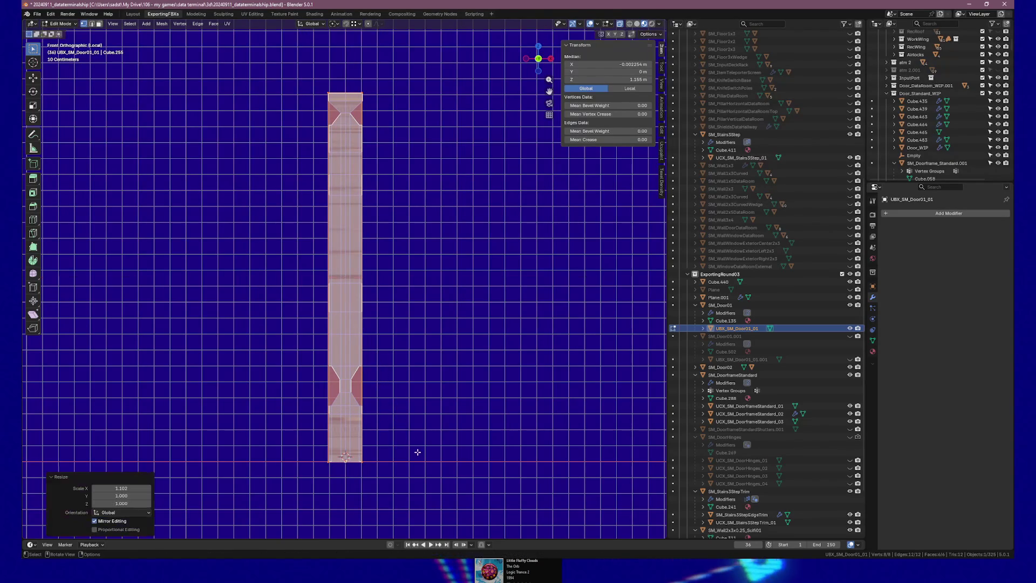
key(Tab)
drag(445, 440, 369, 436)
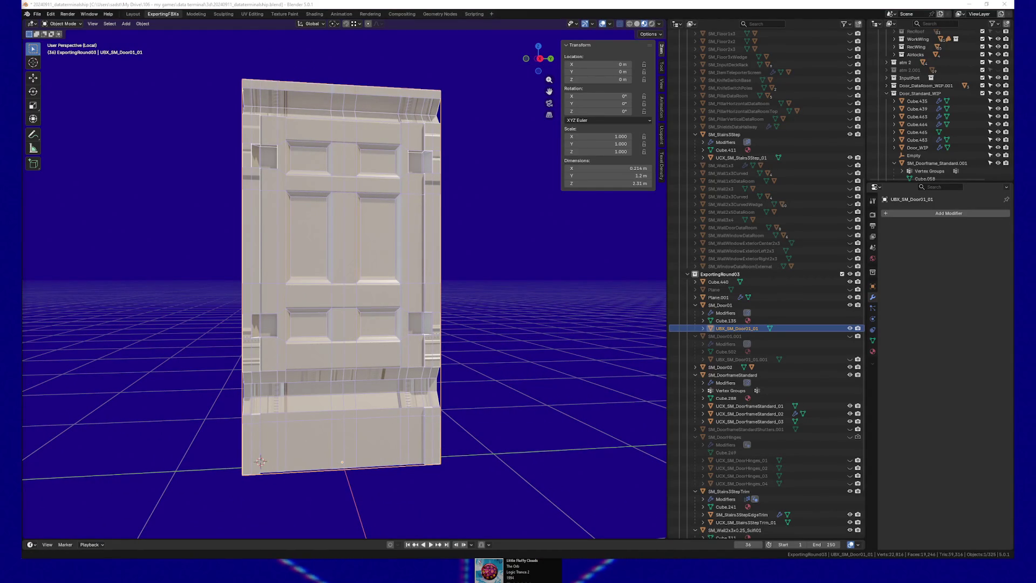
Step: Move the collision box mesh 0.002432 m along X in Edit Mode to centre it on the door
drag(375, 363, 328, 363)
mouse_move(256, 365)
mouse_down()
mouse_move(238, 361)
mouse_move(400, 361)
mouse_up()
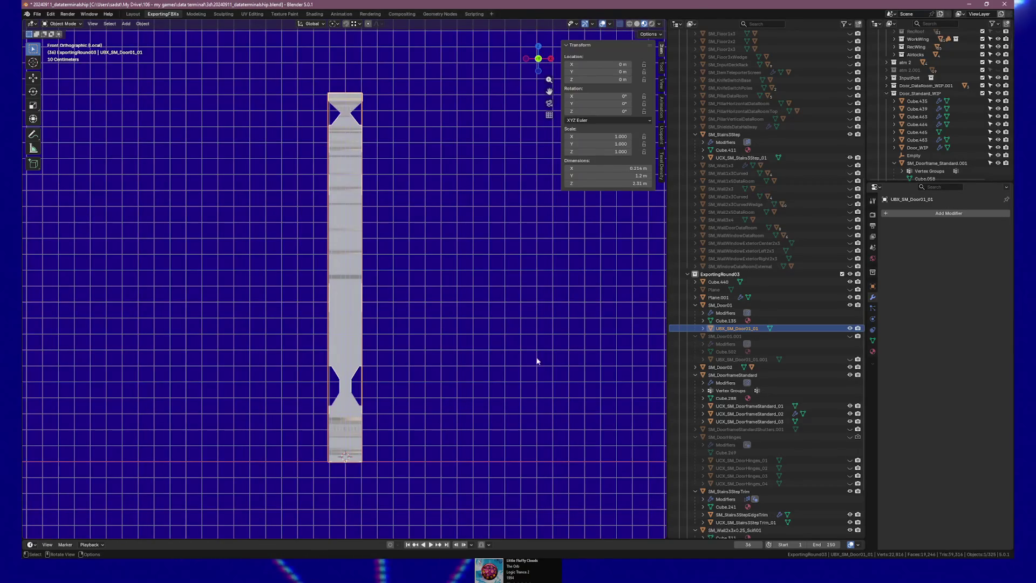
scroll(360, 316, up, 1)
key(Tab)
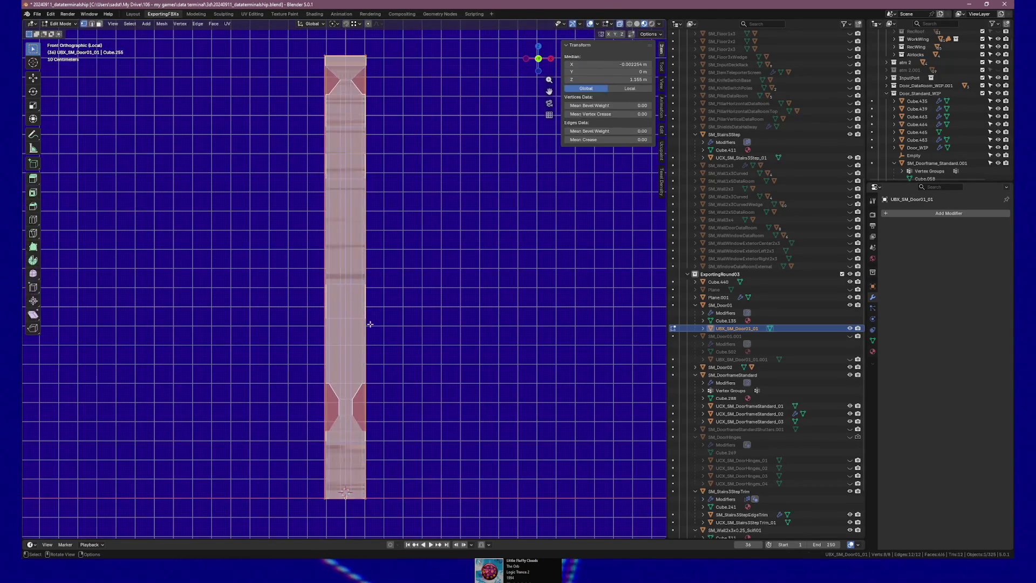
key(g)
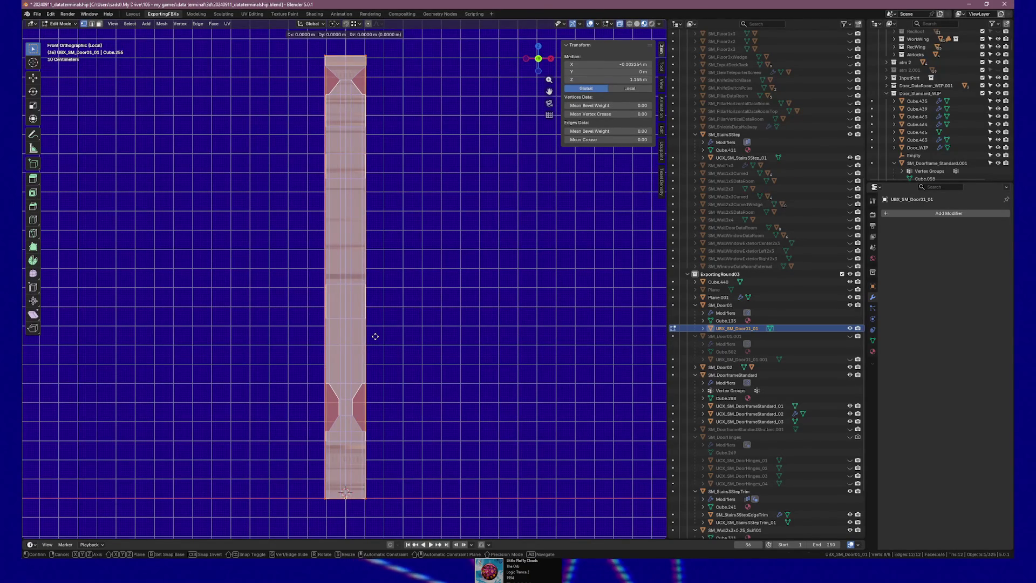
key(x)
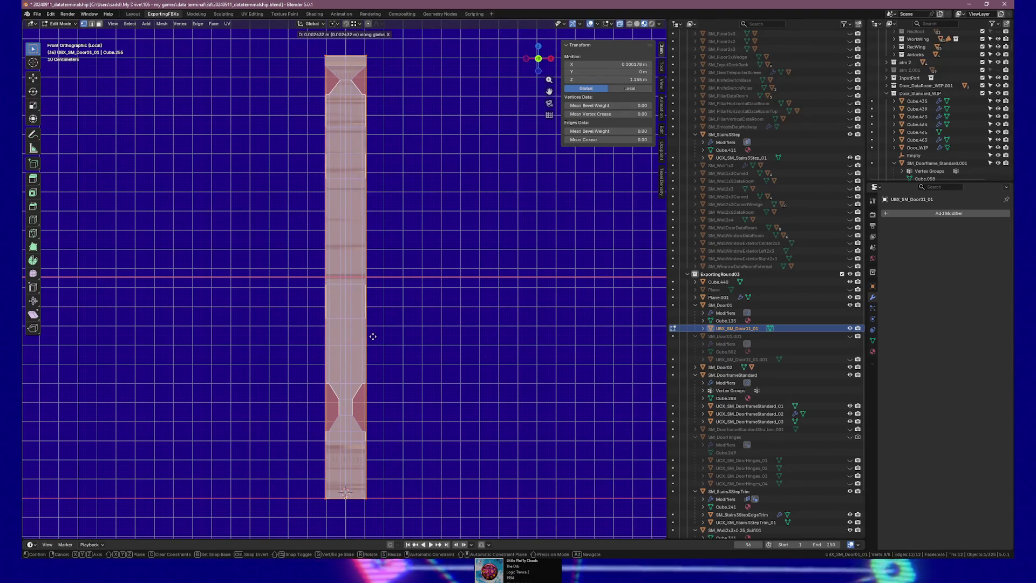
click(373, 336)
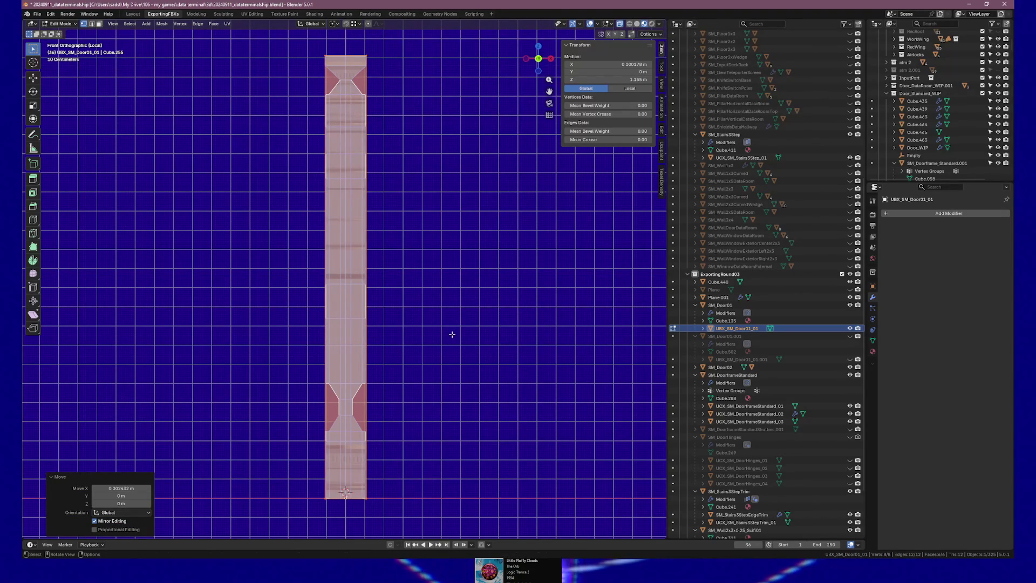
key(Tab)
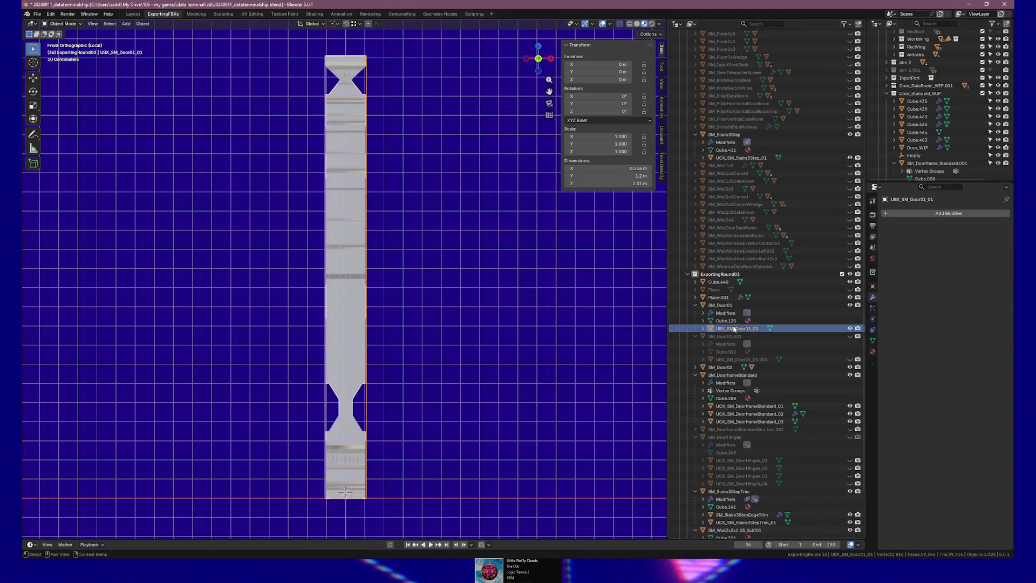
Step: Use the Outliner eye icons to hide SM_Door01 and UBX_SM_Door01_01 and unhide SM_Door01.001
click(850, 336)
click(850, 359)
click(850, 328)
click(850, 305)
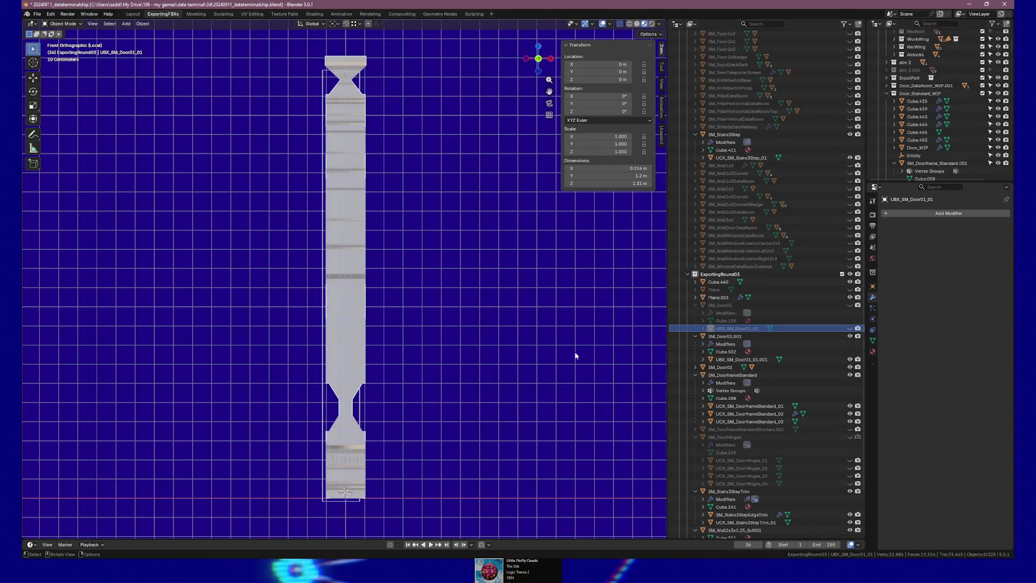
click(850, 359)
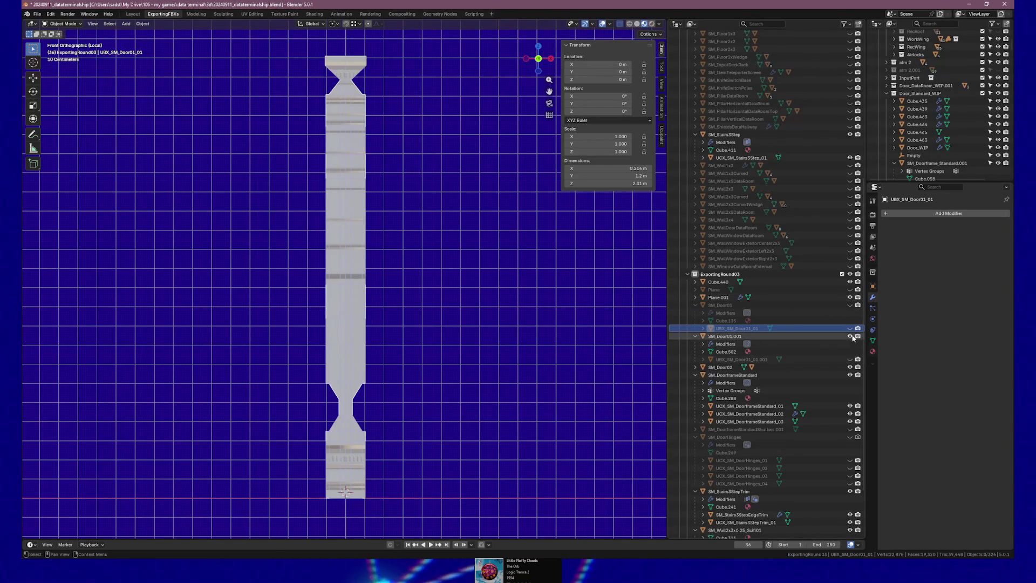
click(851, 336)
click(850, 328)
click(850, 305)
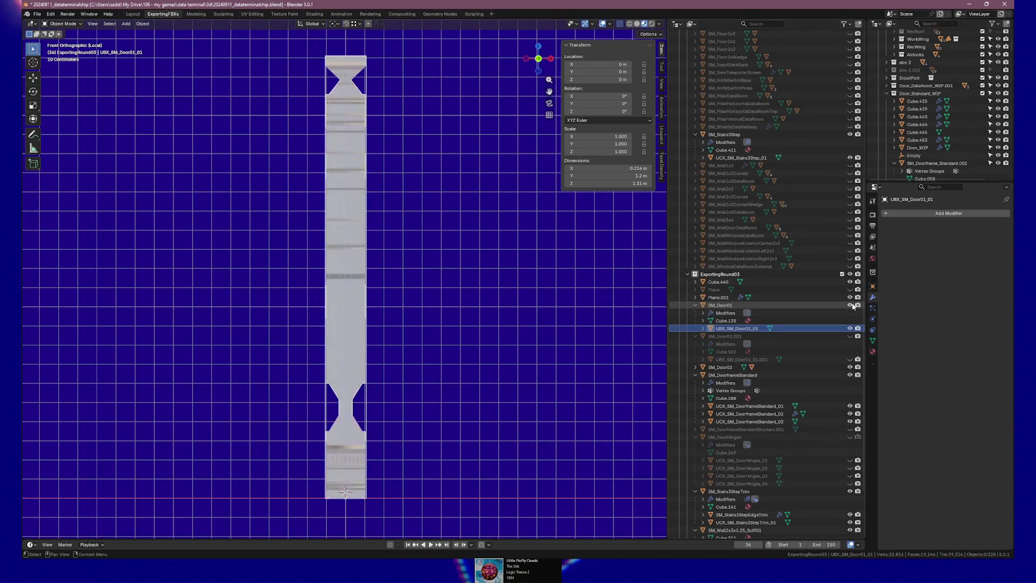
click(850, 305)
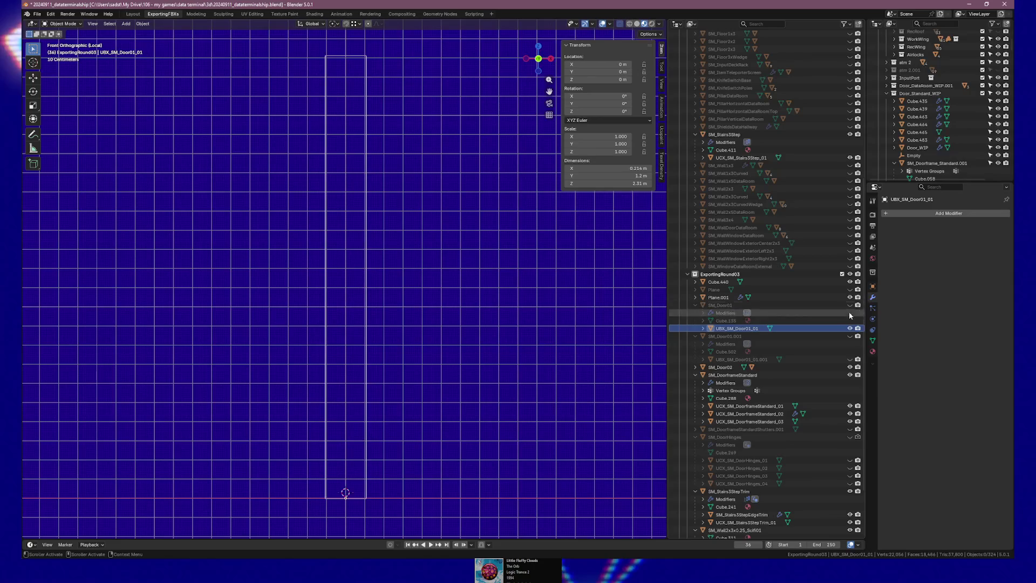
click(850, 328)
click(851, 336)
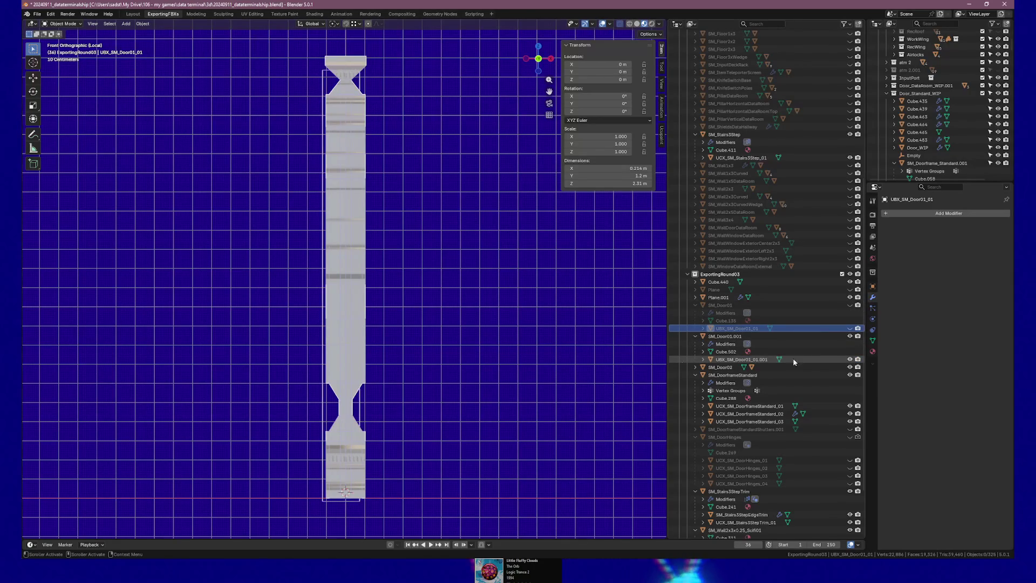